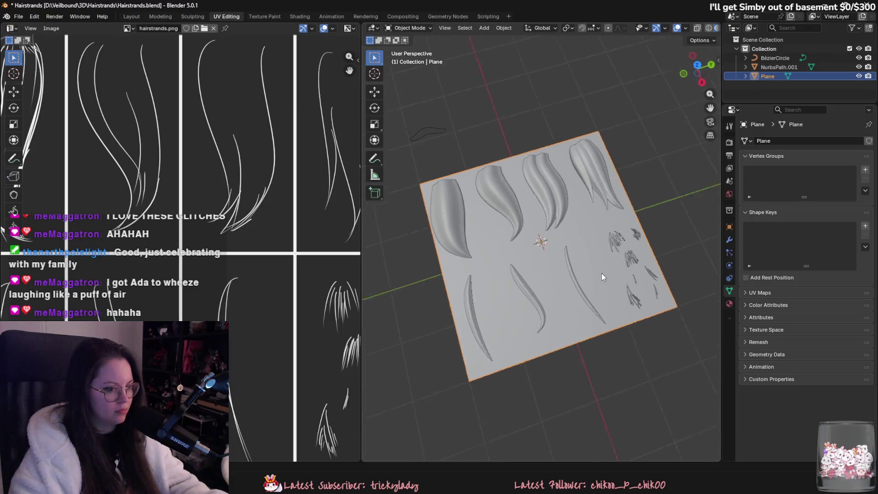
# Move NurbsPath.001 along global Z so the hair strands sit on the card plane
pyautogui.moveTo(601, 273)
pyautogui.mouseDown(button='middle')
pyautogui.moveTo(555, 240)
pyautogui.moveTo(543, 175)
pyautogui.moveTo(518, 222)
pyautogui.moveTo(632, 204)
pyautogui.moveTo(685, 286)
pyautogui.moveTo(450, 286)
pyautogui.mouseUp(button='middle')
pyautogui.click(518, 222)
pyautogui.press('g')
pyautogui.press('z')
pyautogui.click(644, 237)
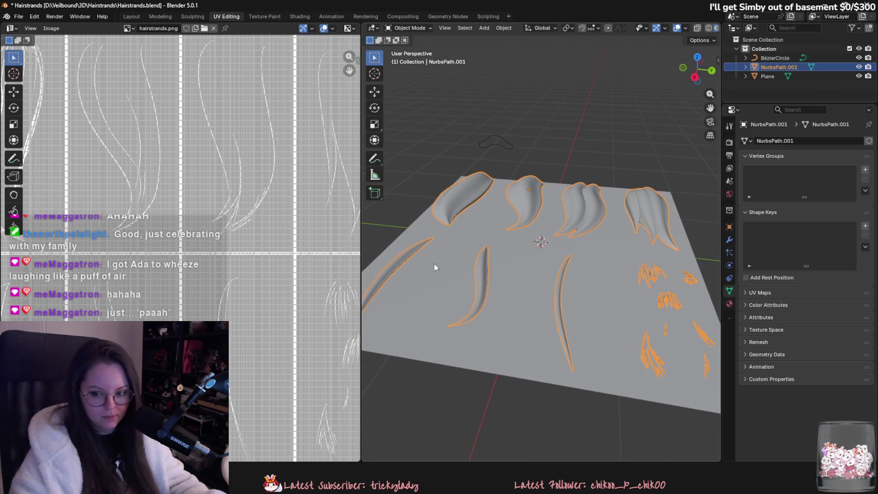
pyautogui.moveTo(433, 261)
pyautogui.mouseDown(button='middle')
pyautogui.moveTo(498, 267)
pyautogui.moveTo(514, 306)
pyautogui.mouseUp(button='middle')
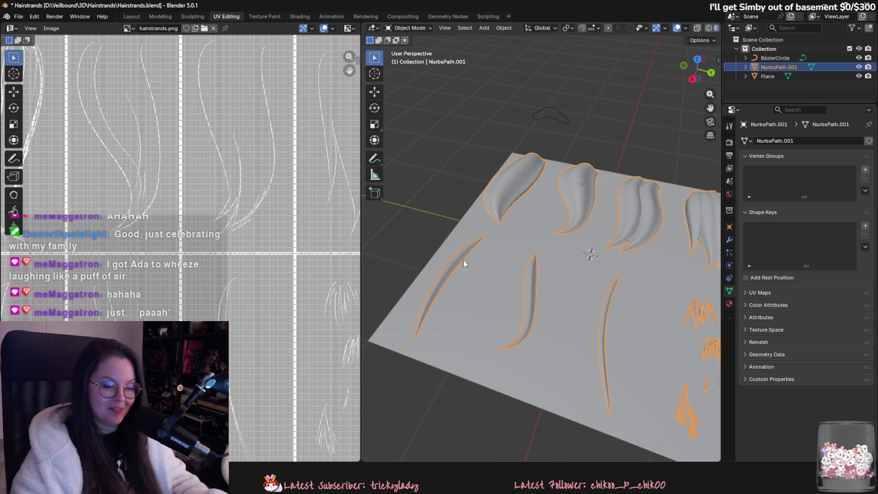
# In the Layout workspace, select the Plane and save the Hairstrands file
pyautogui.click(136, 15)
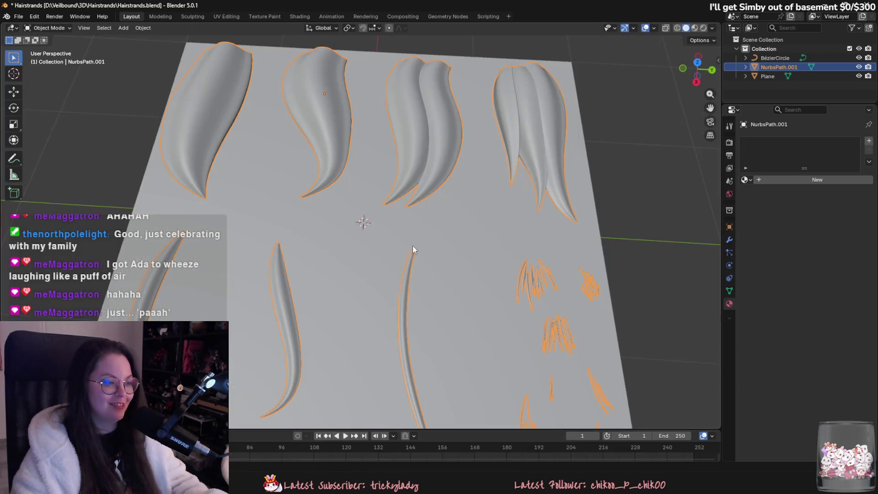
pyautogui.click(430, 238)
pyautogui.hotkey('ctrl', 's')
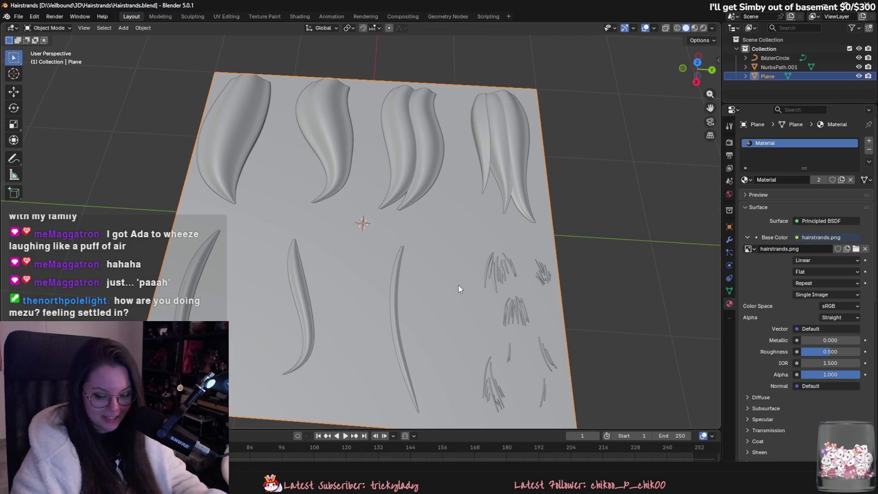
# Reselect the Plane to check its hairstrands.png material, then move to Substance Painter
pyautogui.click(511, 315)
pyautogui.click(481, 322)
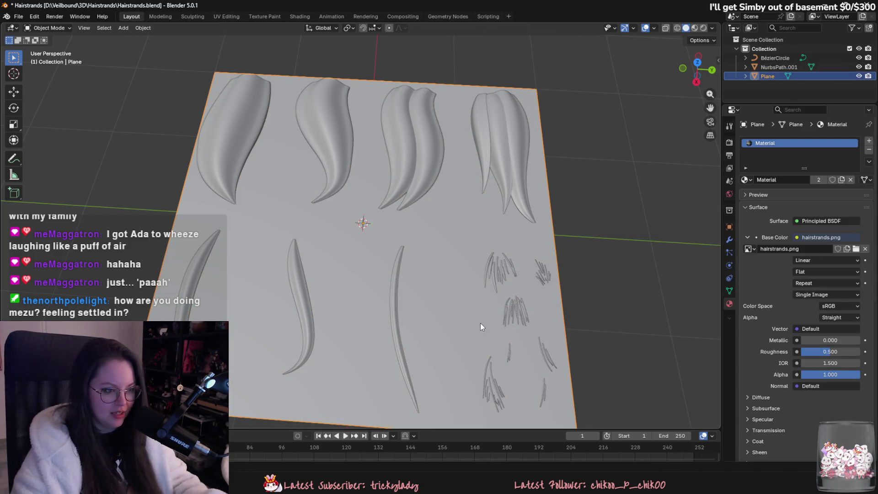
pyautogui.hotkey('alt', 'Tab')
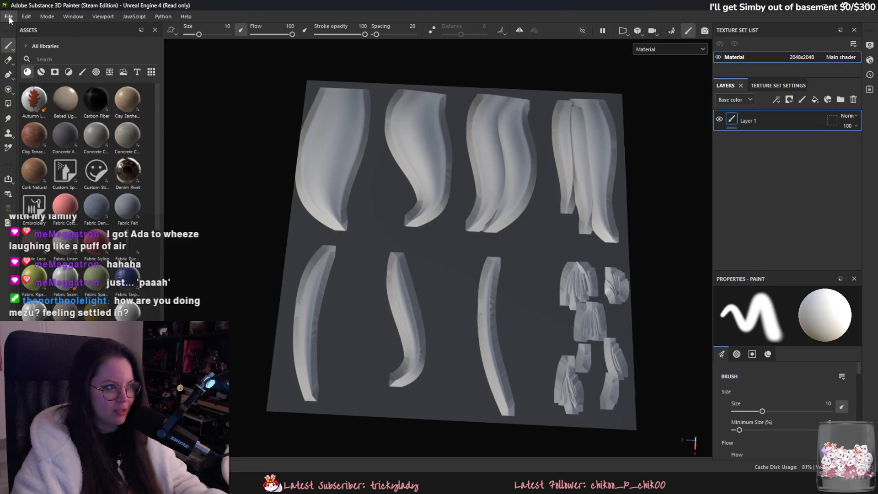
# Review the bake settings, keeping output size at 2048, and cancel the New project dialog
pyautogui.click(671, 31)
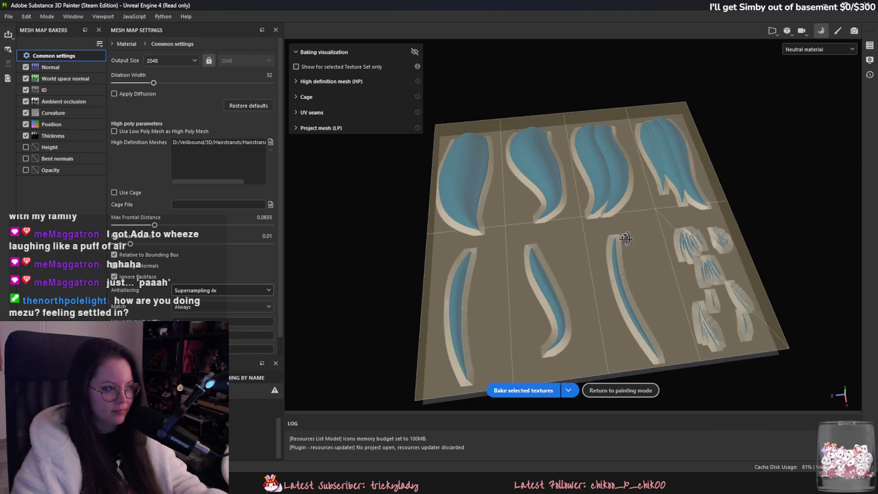
pyautogui.click(180, 64)
pyautogui.click(180, 66)
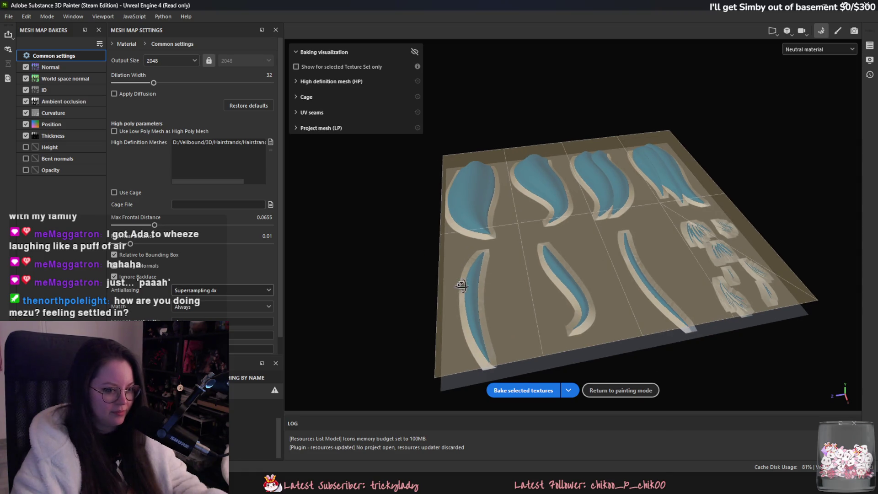
pyautogui.click(621, 390)
pyautogui.hotkey('ctrl', 'n')
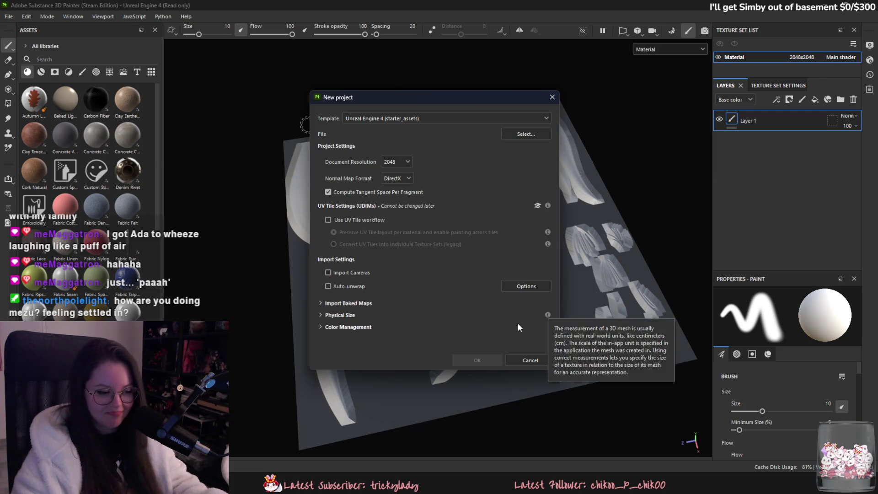
pyautogui.click(530, 359)
# Reopen Bake mode, leave Ambient occlusion unticked, and return to painting mode
pyautogui.click(666, 36)
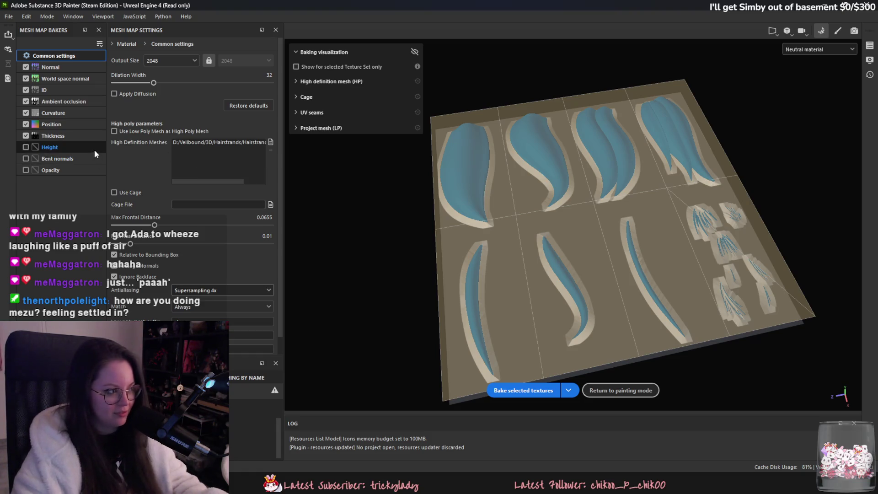
pyautogui.scroll(-1, 274, 329)
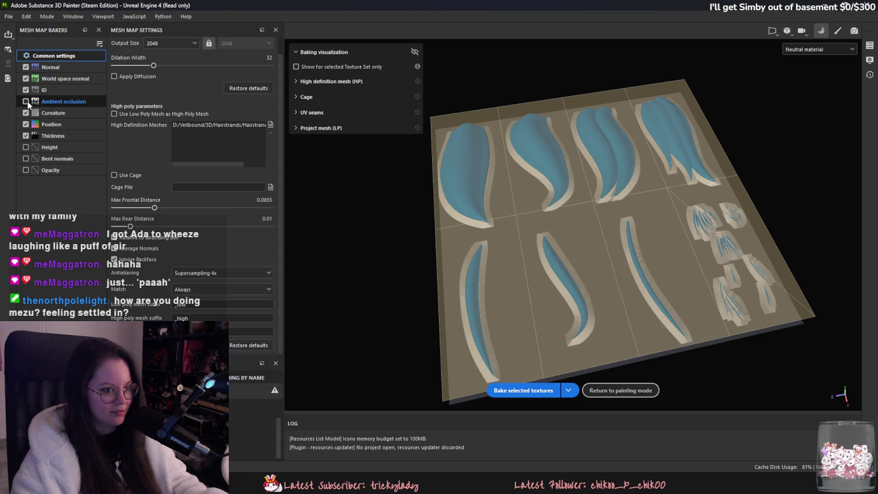
pyautogui.click(643, 390)
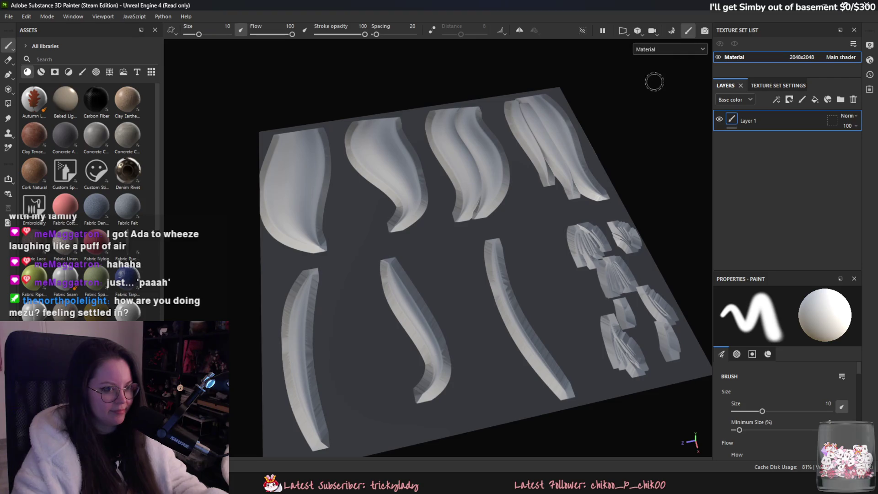
# Preview the hair card's Base color, Height and Normal channels in the viewport
pyautogui.click(659, 49)
pyautogui.click(663, 90)
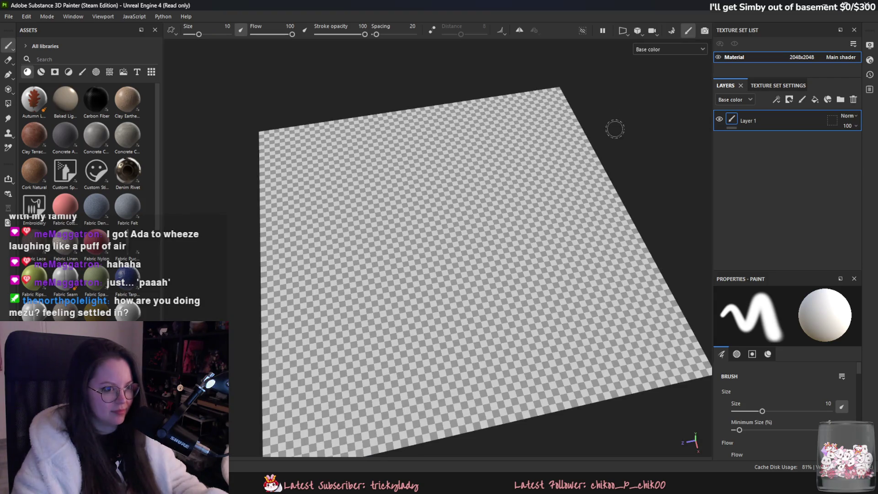
pyautogui.click(668, 49)
pyautogui.click(663, 98)
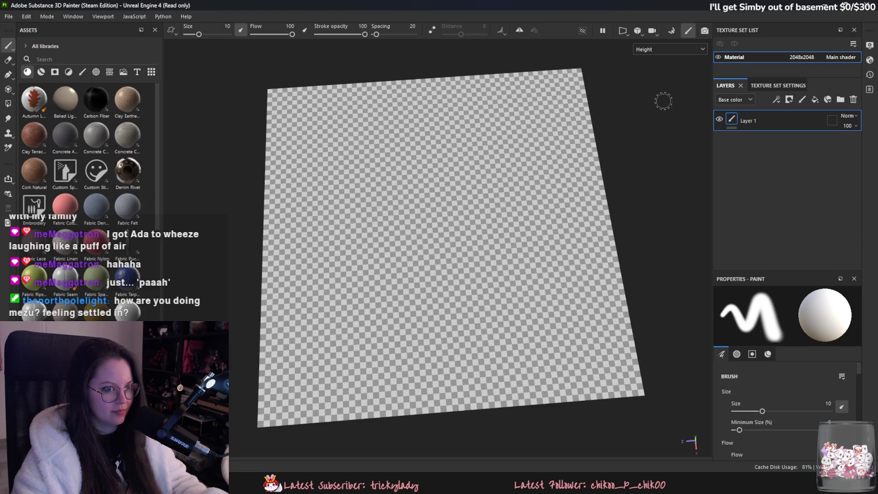
pyautogui.click(670, 50)
pyautogui.click(679, 124)
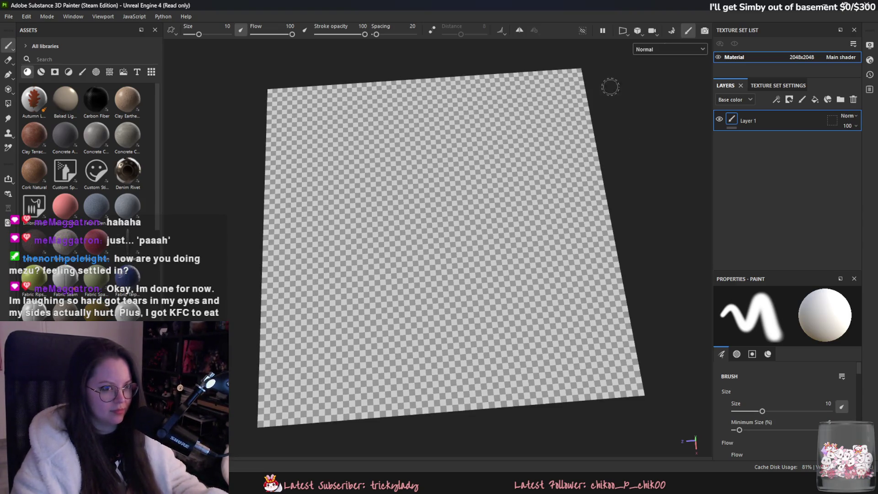
# Show the baked Normal and Ambient occlusion maps, then return to the full Material view
pyautogui.click(663, 49)
pyautogui.click(665, 70)
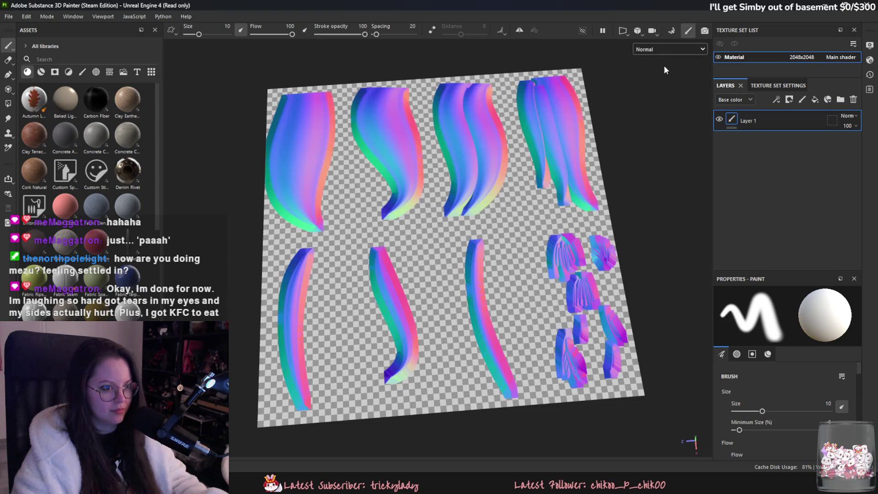
pyautogui.click(668, 48)
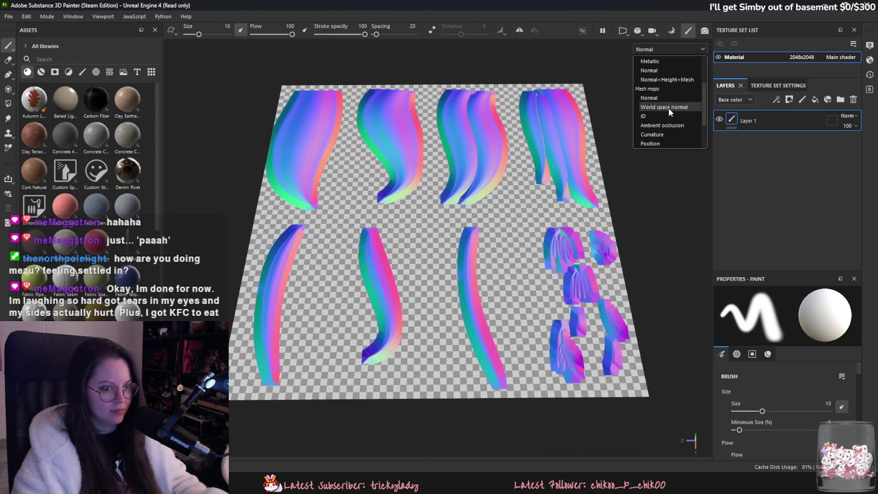
pyautogui.click(667, 125)
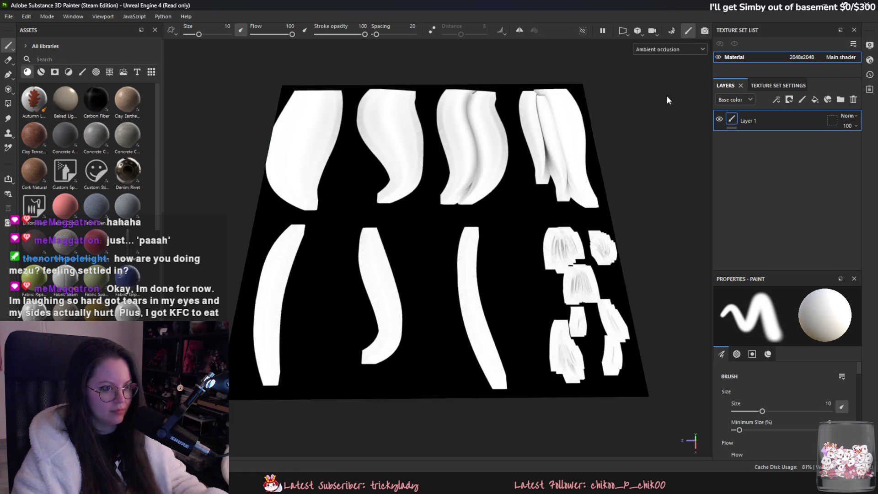
pyautogui.click(670, 50)
pyautogui.click(666, 72)
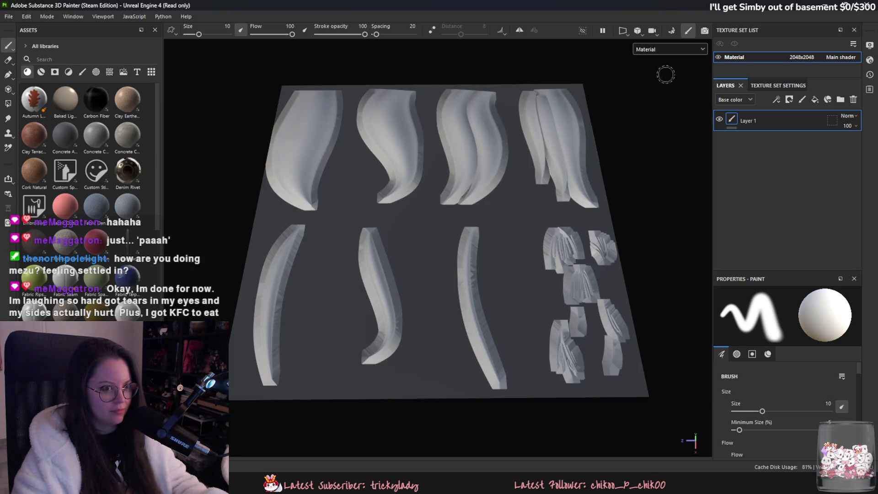
pyautogui.keyDown('alt'); pyautogui.moveTo(665, 75); pyautogui.dragTo(544, 160); pyautogui.keyUp('alt')
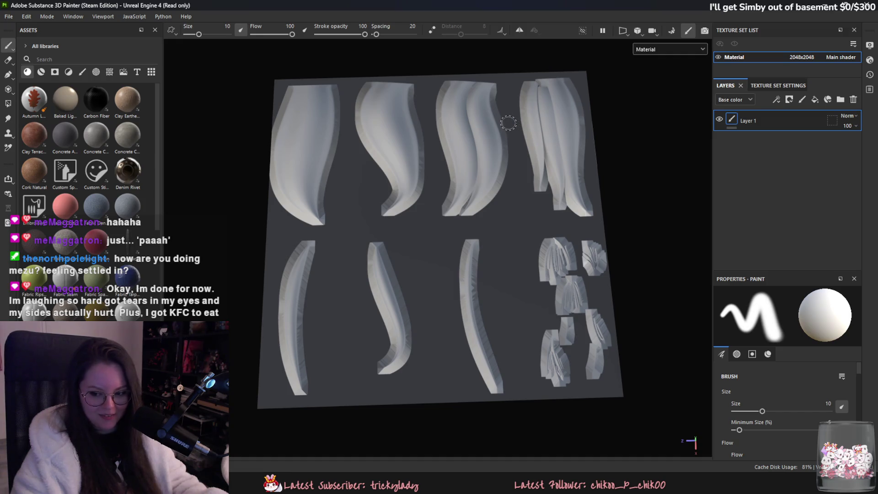
# Rebake the hair card with Max Frontal Distance 0.0118 and inspect the result in painting mode
pyautogui.click(671, 31)
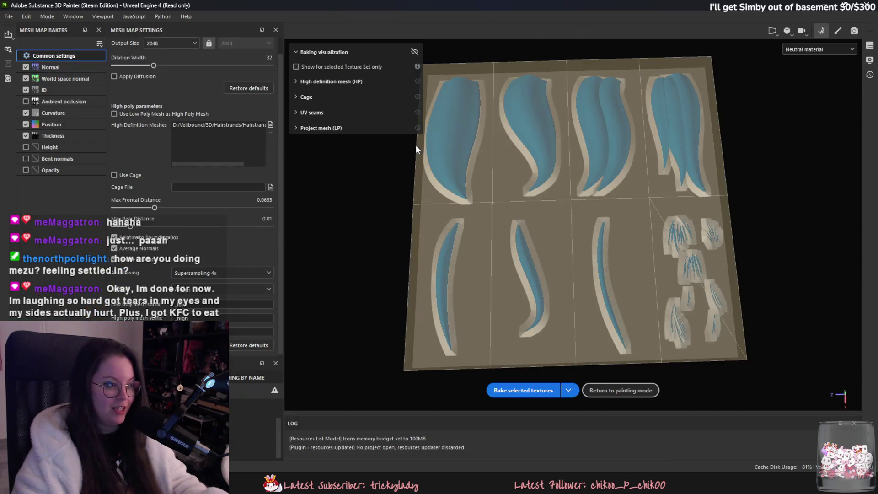
pyautogui.moveTo(154, 207); pyautogui.dragTo(115, 204)
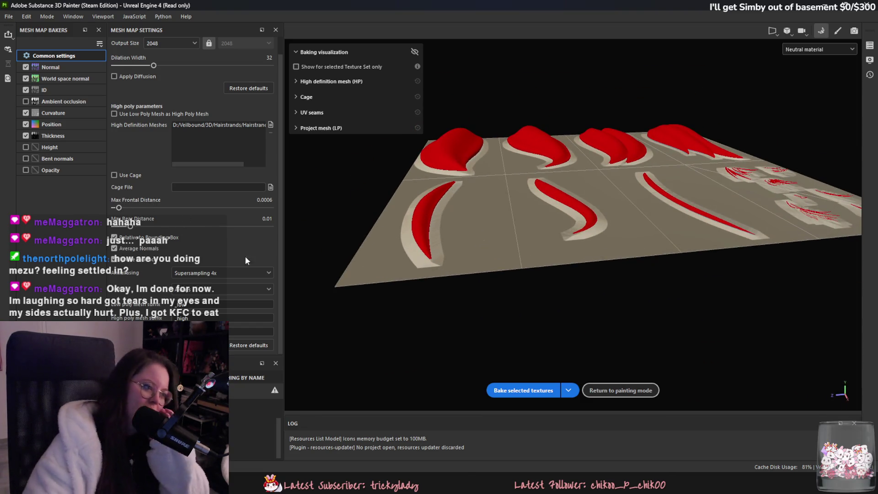
pyautogui.moveTo(119, 208); pyautogui.dragTo(131, 207)
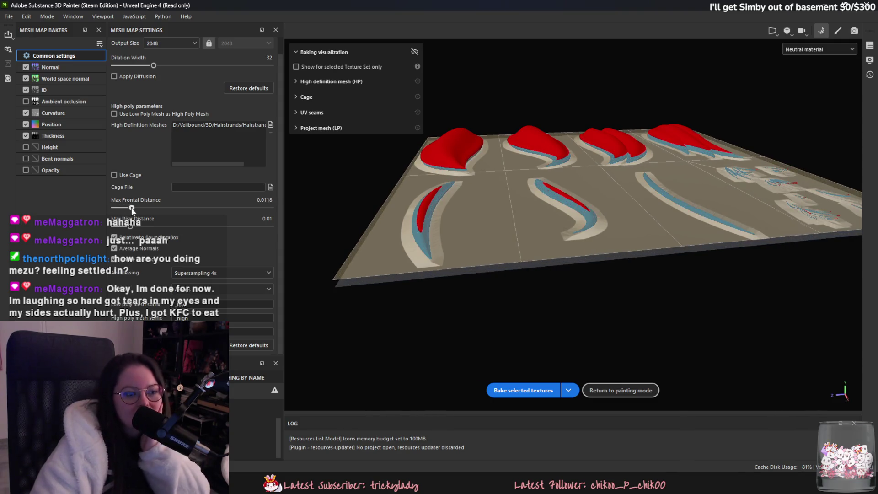
pyautogui.click(524, 390)
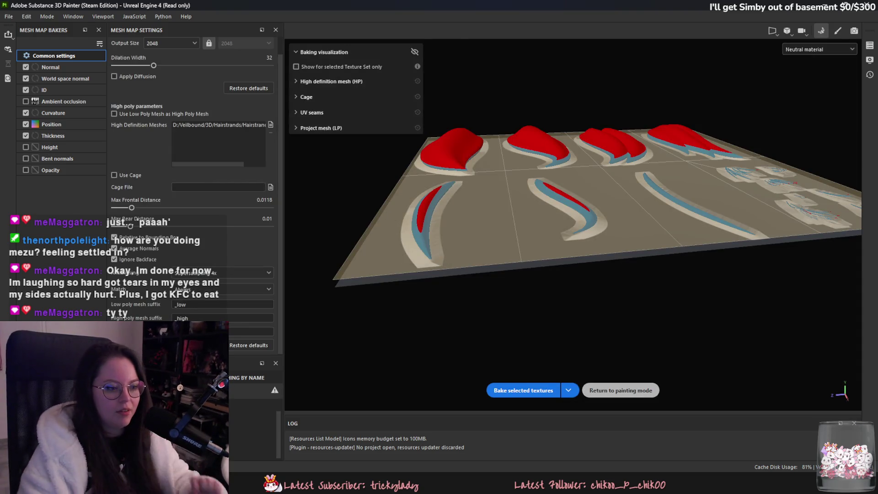
pyautogui.click(621, 390)
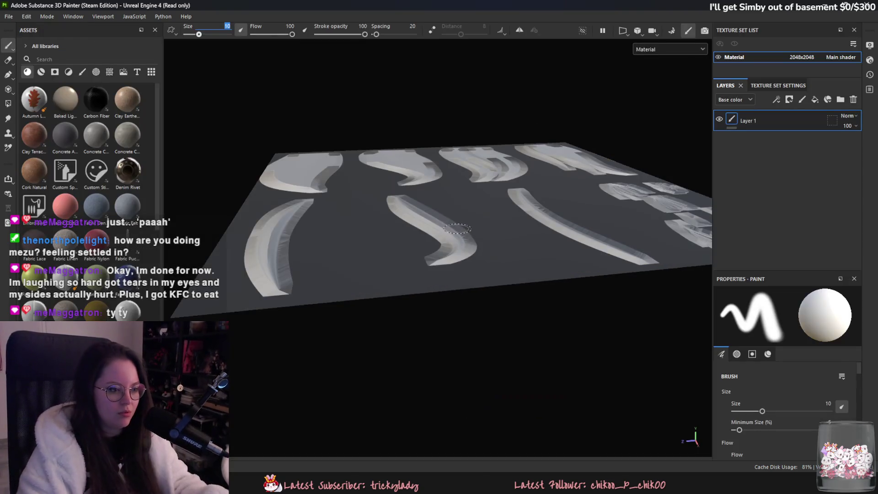
pyautogui.moveTo(428, 267)
pyautogui.keyDown('alt'); pyautogui.mouseDown()
pyautogui.moveTo(405, 241)
pyautogui.moveTo(397, 247)
pyautogui.mouseUp(); pyautogui.keyUp('alt')
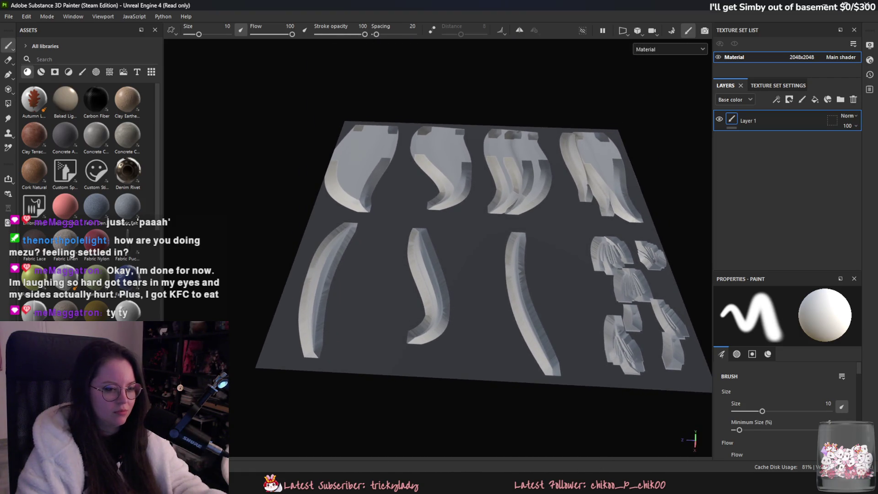
# Apply the Plane's transforms in Blender
pyautogui.moveTo(539, 485)
pyautogui.click(508, 412)
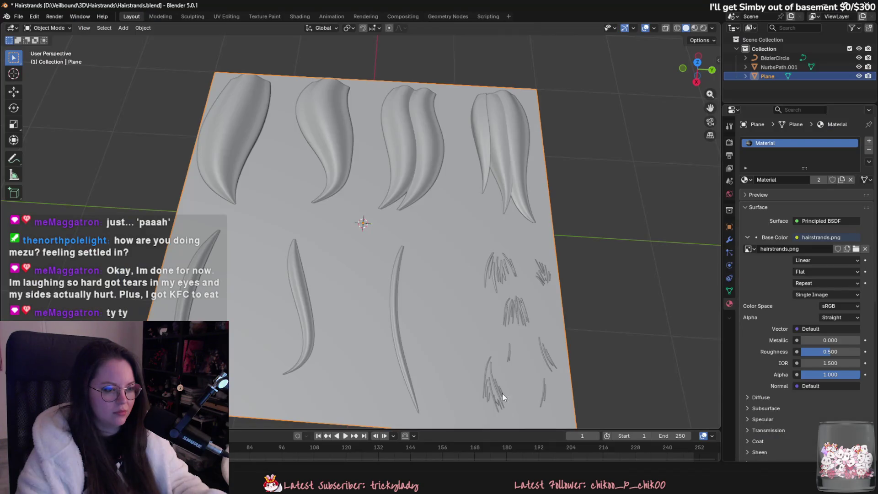
pyautogui.hotkey('ctrl', 'a')
pyautogui.click(449, 311)
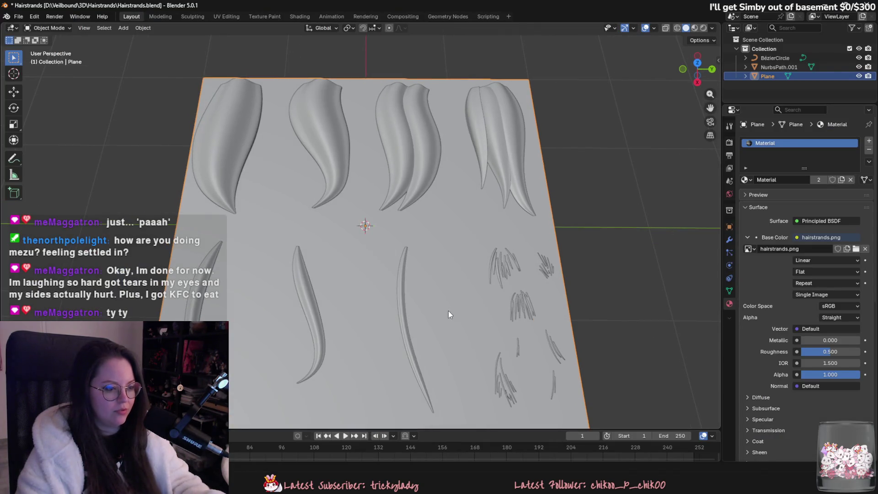
# Export the scene as FBX, overwriting the existing hair card file
pyautogui.click(19, 17)
pyautogui.moveTo(37, 149)
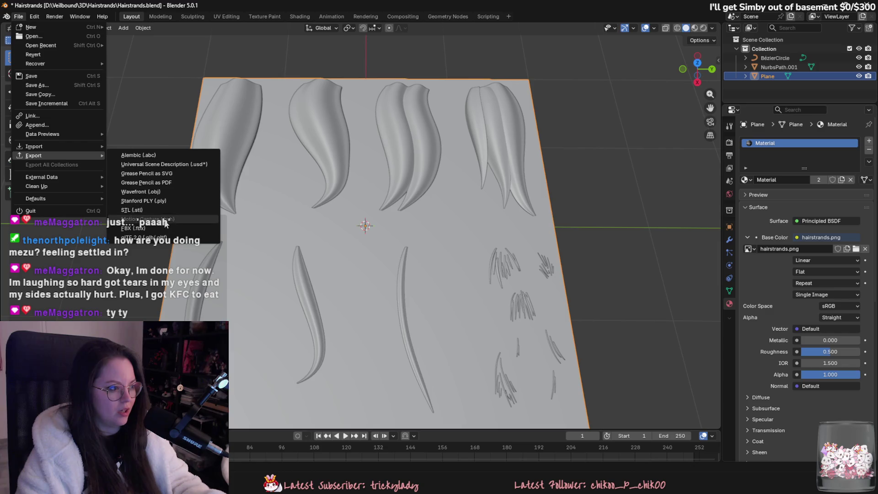
pyautogui.click(174, 236)
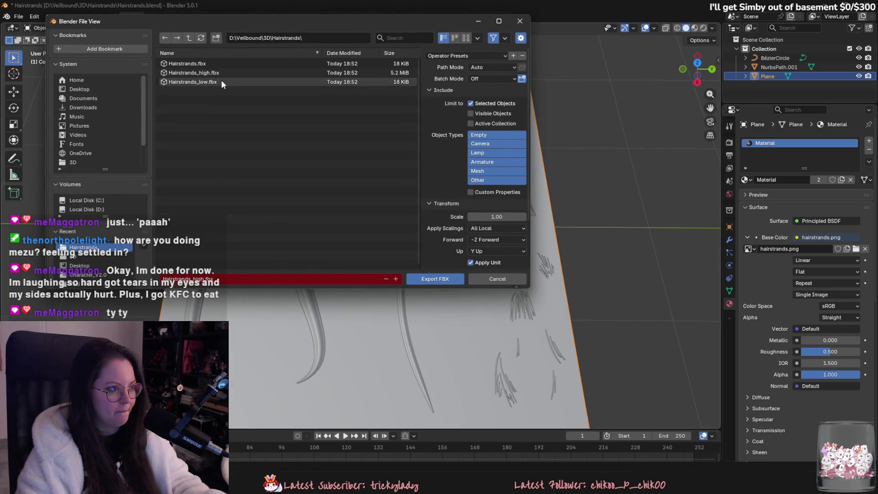
pyautogui.doubleClick(221, 79)
# In Substance Painter, start a new project, then cancel it without choosing a mesh
pyautogui.hotkey('alt', 'Tab')
pyautogui.click(8, 17)
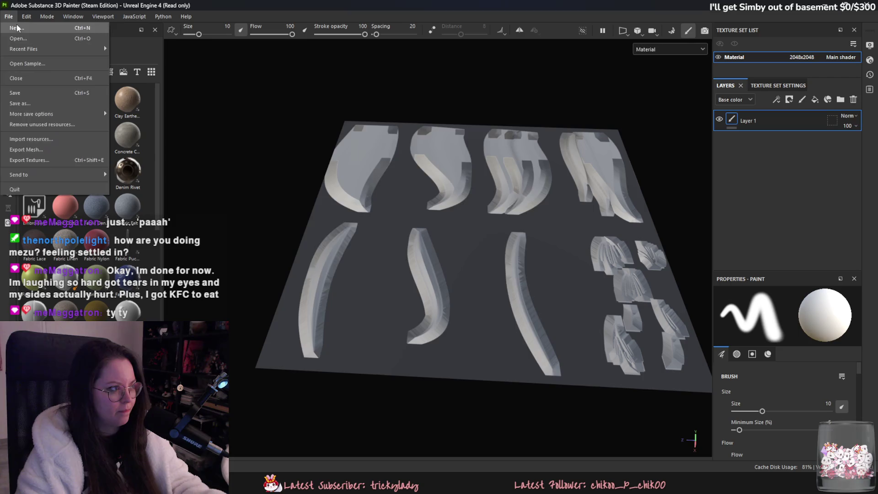
pyautogui.click(16, 26)
pyautogui.click(546, 134)
pyautogui.press('Escape')
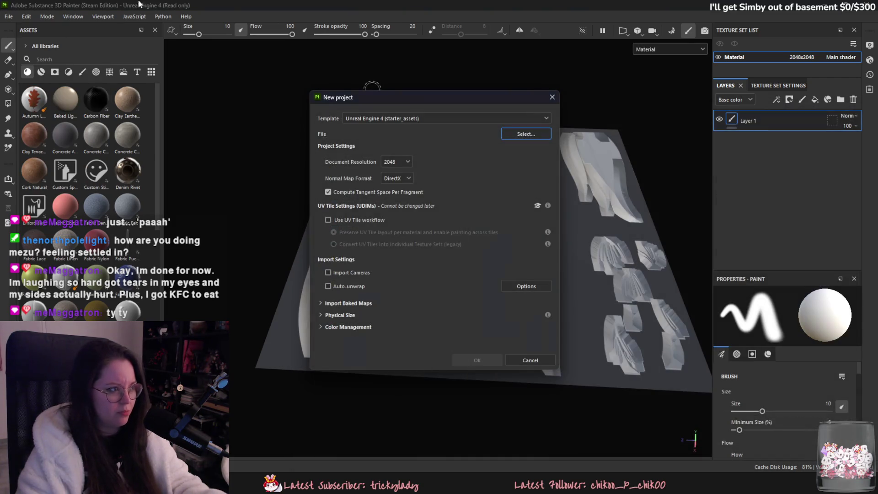
pyautogui.press('Escape')
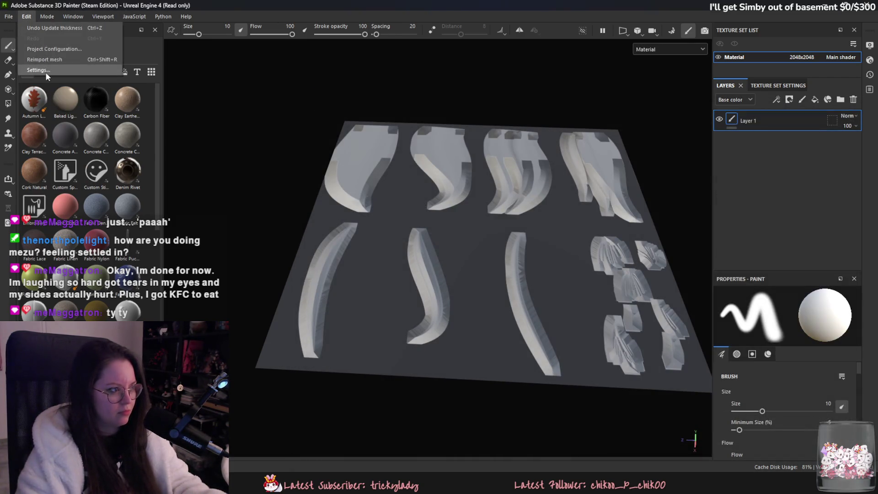
# Bake with Max Frontal Distance 0.0208 and Supersampling 16x antialiasing, then return to painting
pyautogui.click(671, 30)
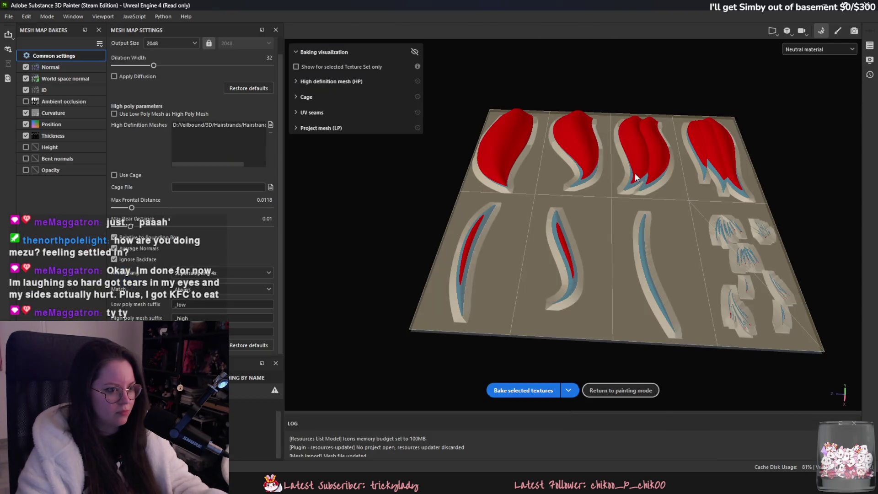
pyautogui.moveTo(140, 209); pyautogui.dragTo(138, 210)
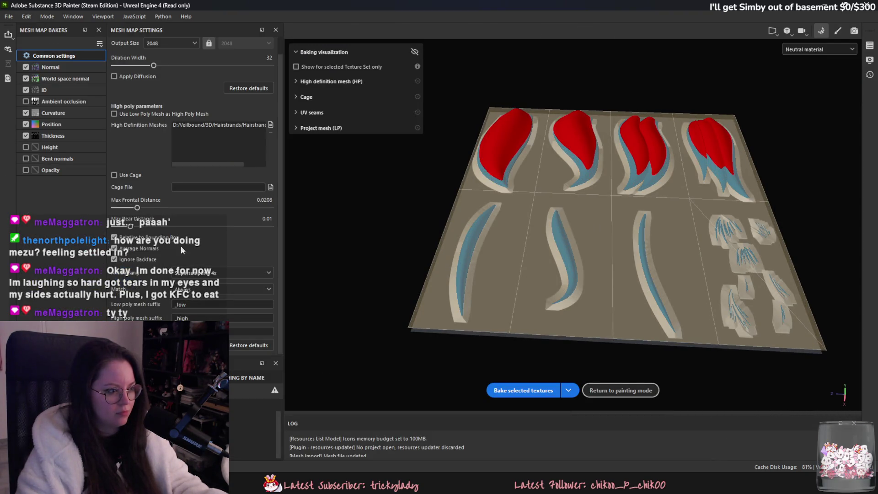
pyautogui.click(211, 273)
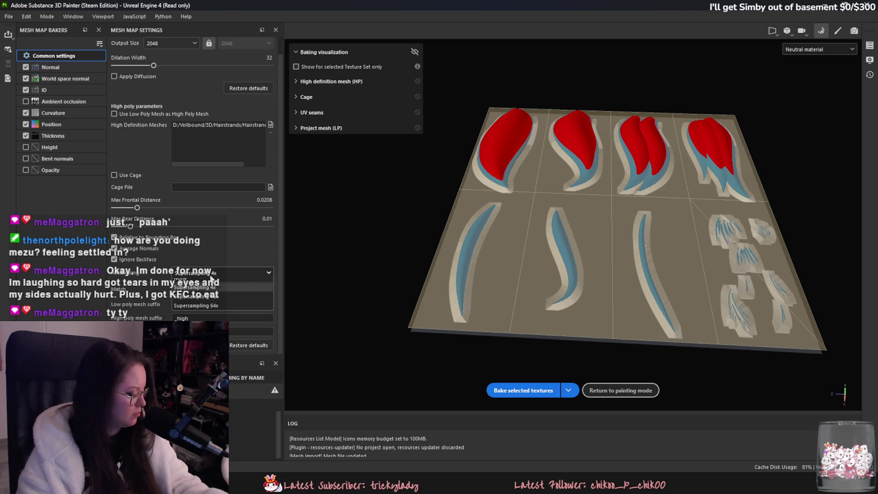
pyautogui.click(220, 315)
pyautogui.click(547, 390)
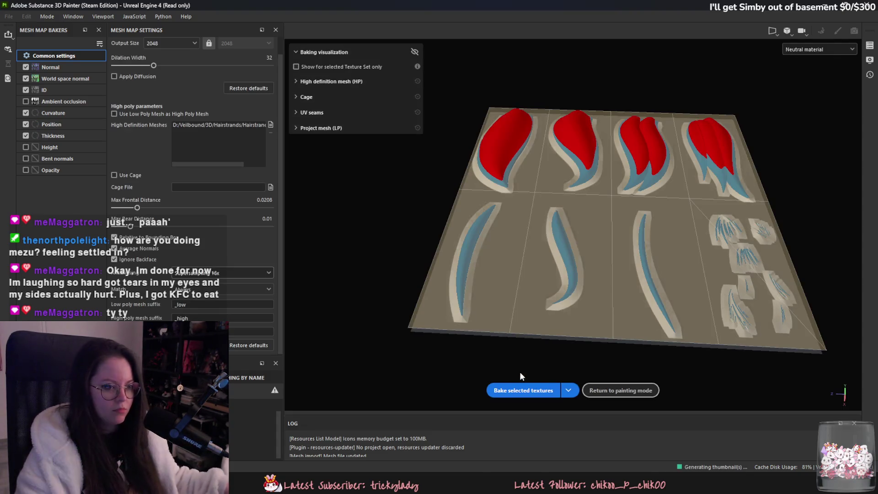
pyautogui.click(620, 390)
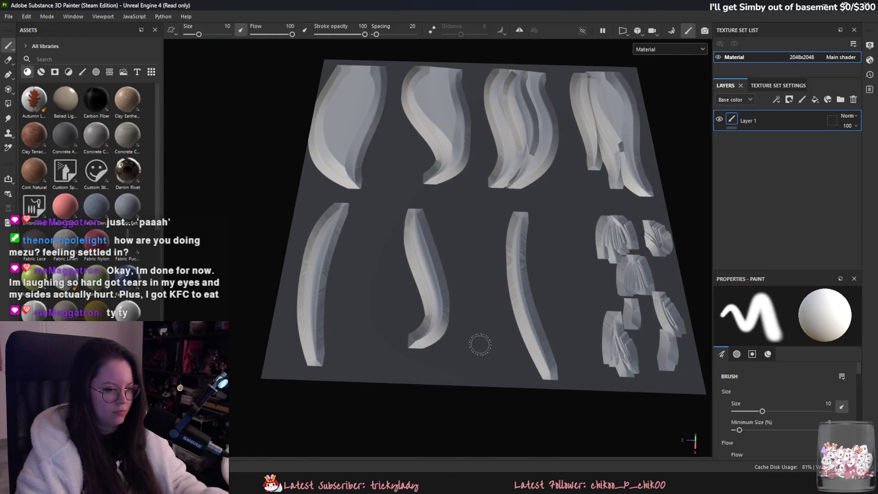
# View the hair card from above, check Blender, then reopen Baking mode
pyautogui.moveTo(479, 344)
pyautogui.keyDown('alt'); pyautogui.mouseDown()
pyautogui.moveTo(452, 337)
pyautogui.moveTo(422, 408)
pyautogui.moveTo(433, 302)
pyautogui.moveTo(433, 327)
pyautogui.mouseUp(); pyautogui.keyUp('alt')
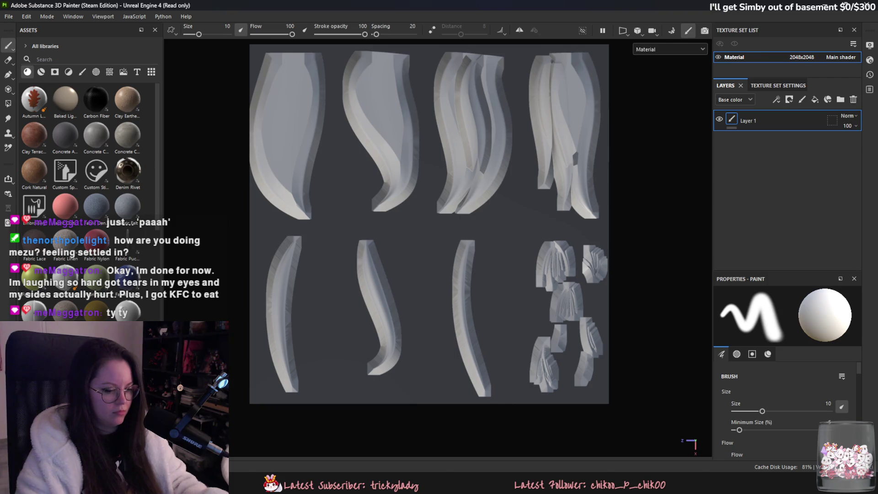
pyautogui.hotkey('alt', 'Tab')
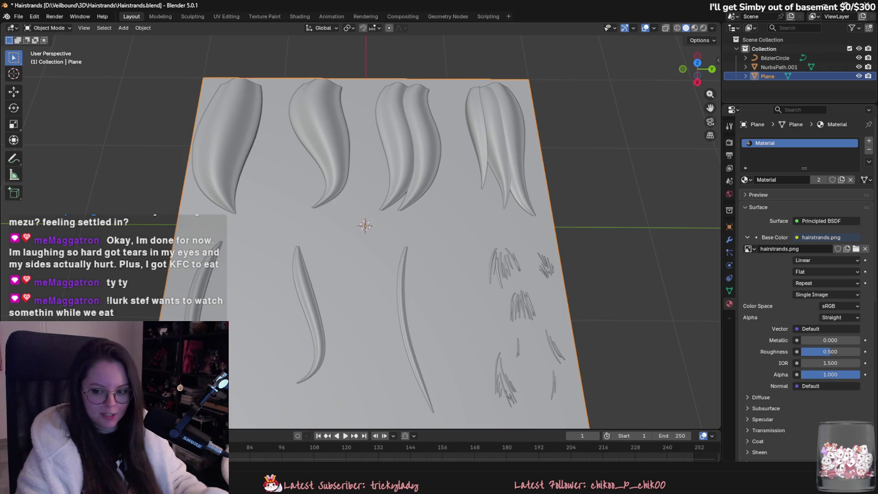
pyautogui.hotkey('alt', 'Tab')
pyautogui.click(9, 17)
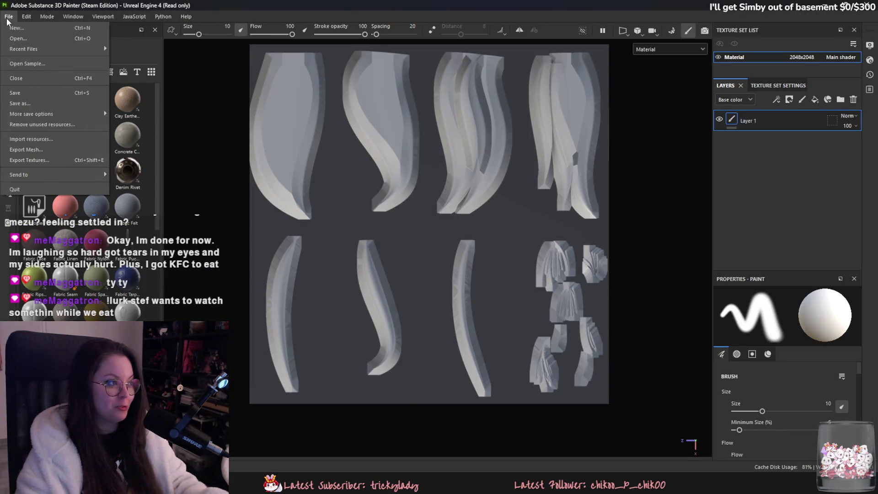
pyautogui.moveTo(26, 16)
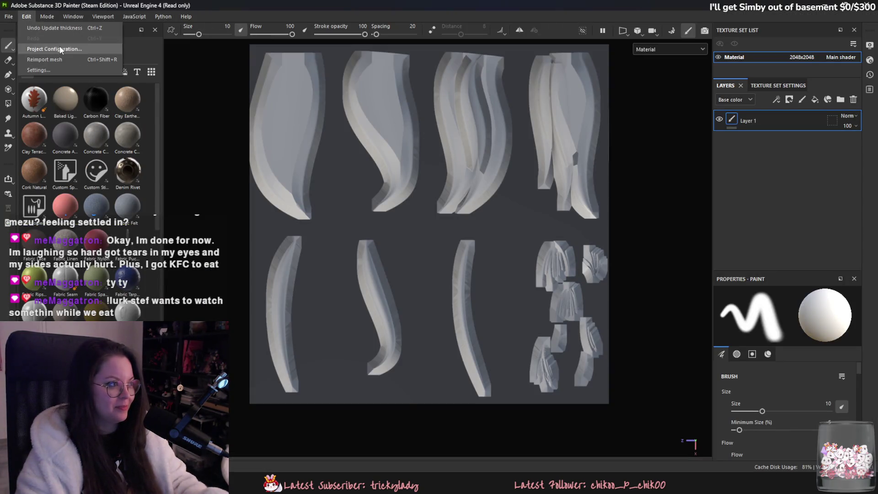
pyautogui.click(672, 32)
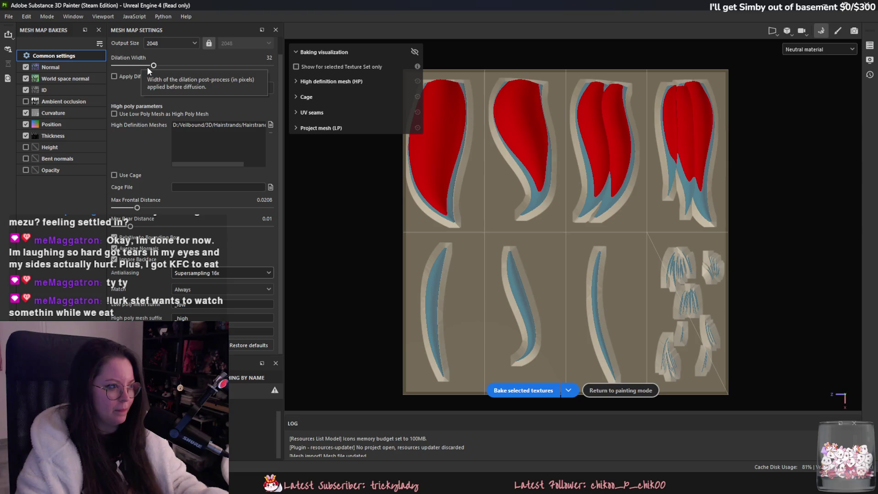
# Test-bake the mesh maps with Dilation Width 0, then with the maximum 128
pyautogui.moveTo(154, 66); pyautogui.dragTo(131, 66)
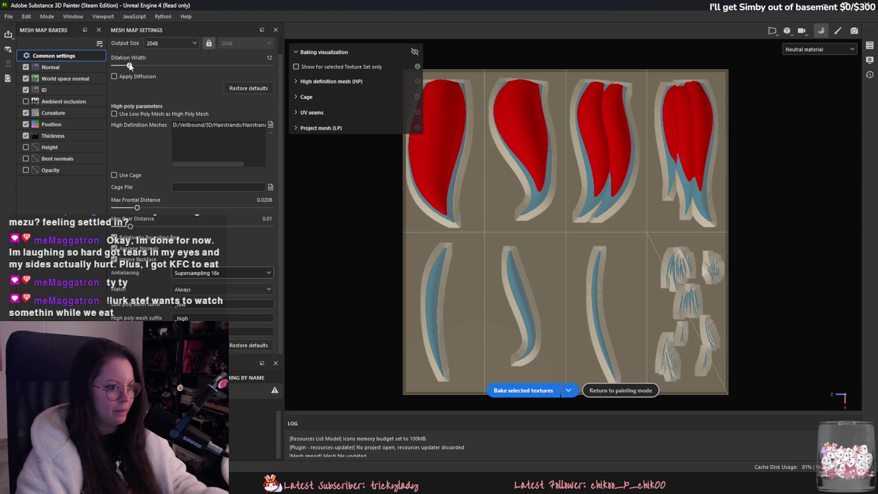
pyautogui.click(487, 390)
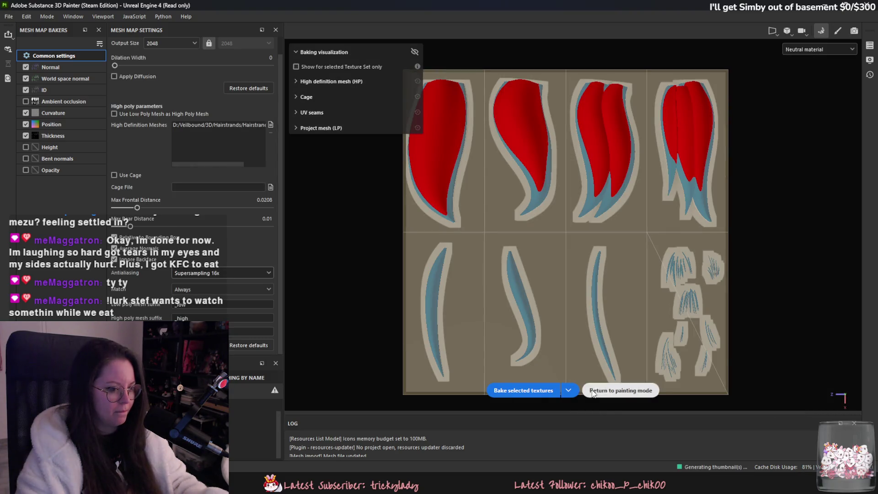
pyautogui.click(591, 390)
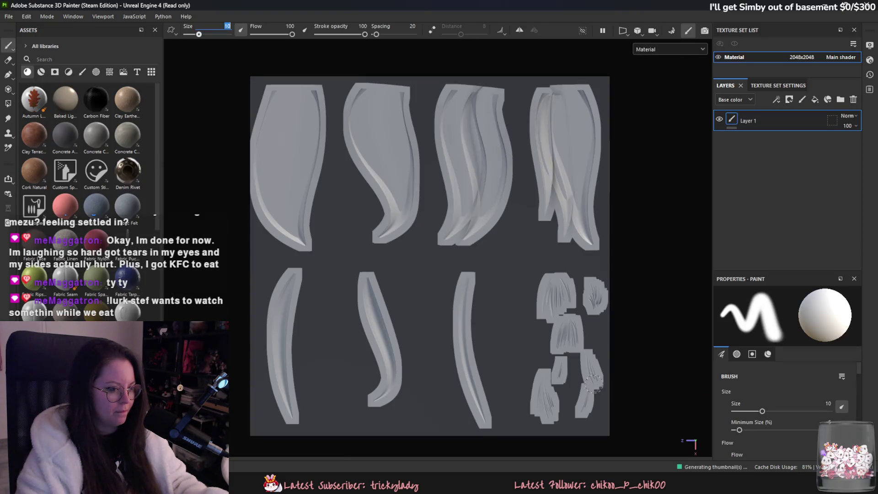
pyautogui.click(674, 32)
pyautogui.moveTo(122, 67); pyautogui.dragTo(516, 270)
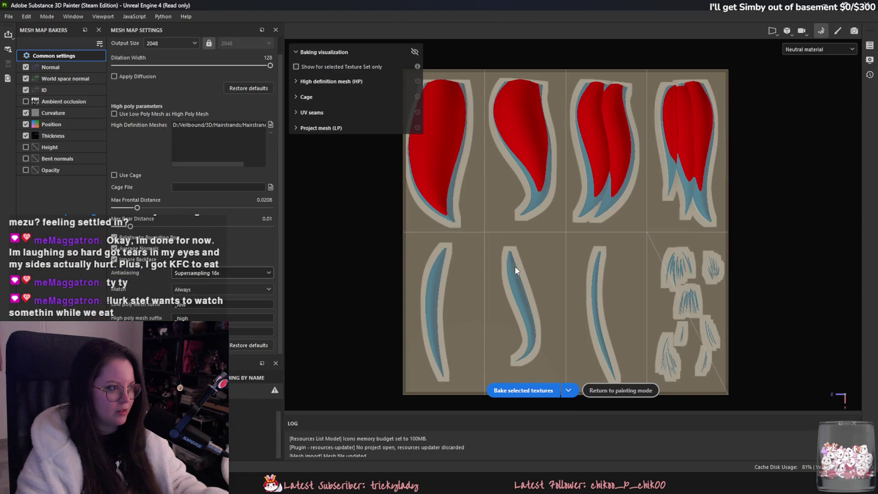
pyautogui.click(531, 389)
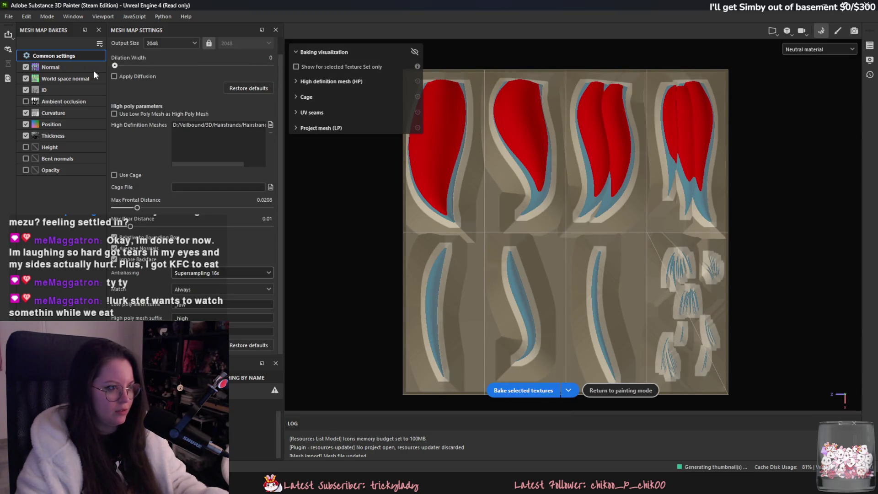
# Rebake with Dilation Width about 20 and return to painting mode
pyautogui.moveTo(130, 73)
pyautogui.mouseDown()
pyautogui.moveTo(104, 78)
pyautogui.moveTo(140, 77)
pyautogui.mouseUp()
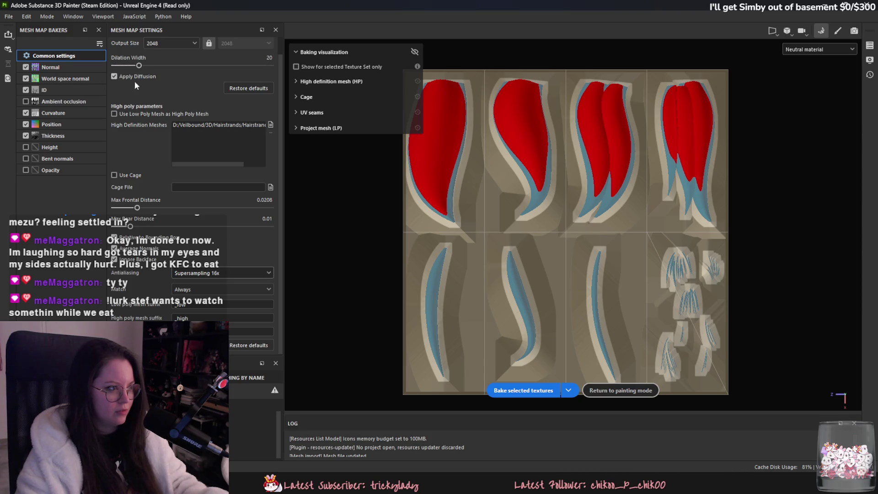
pyautogui.click(542, 390)
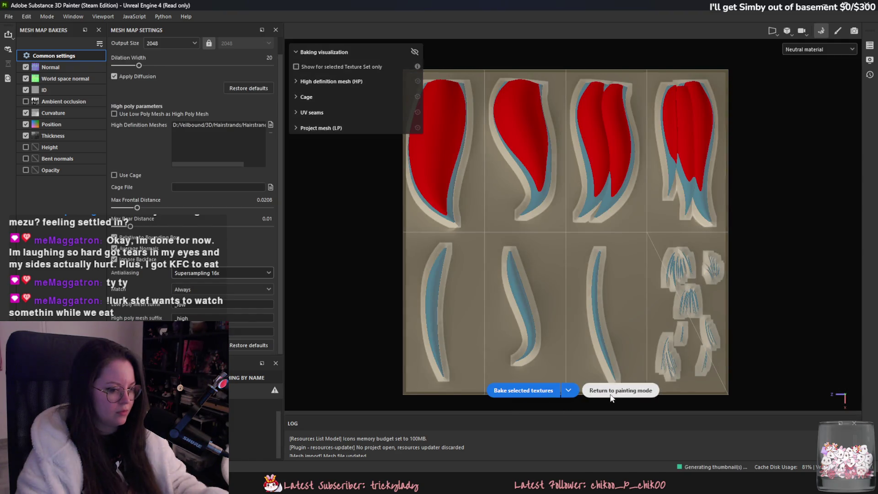
pyautogui.click(606, 390)
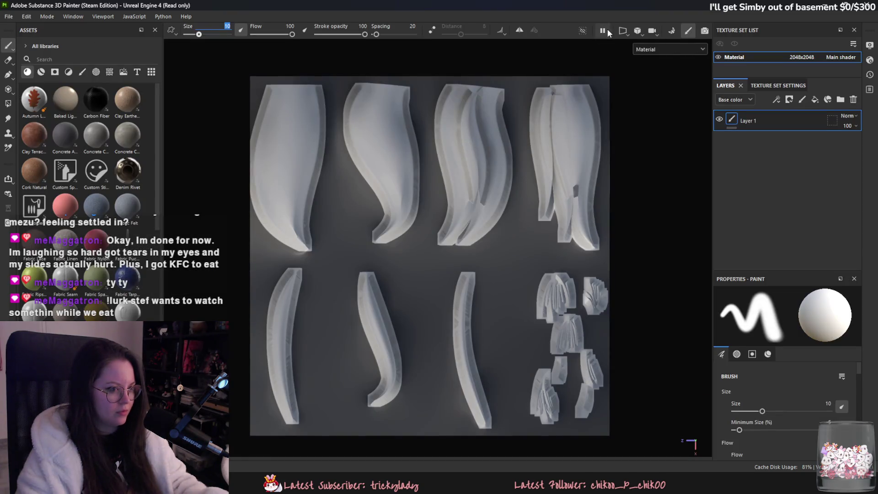
# Rebake the mesh maps with Ambient occlusion included, return to painting, then switch to Blender
pyautogui.click(673, 32)
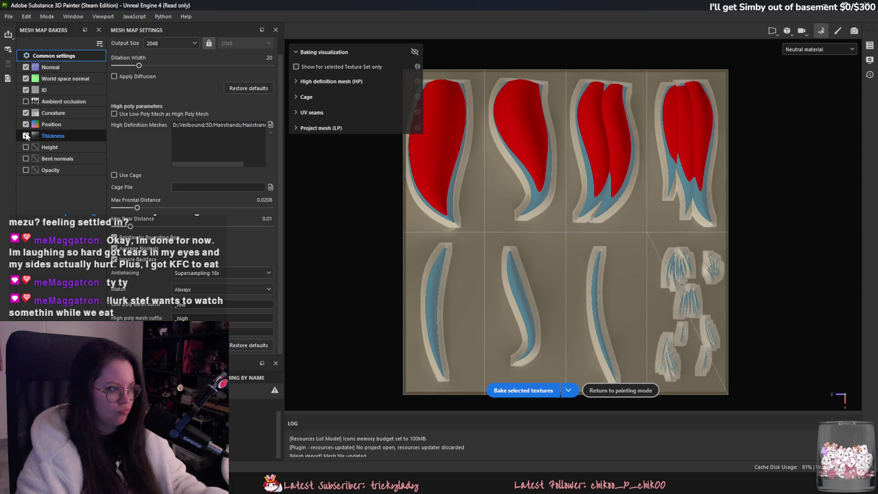
pyautogui.click(25, 101)
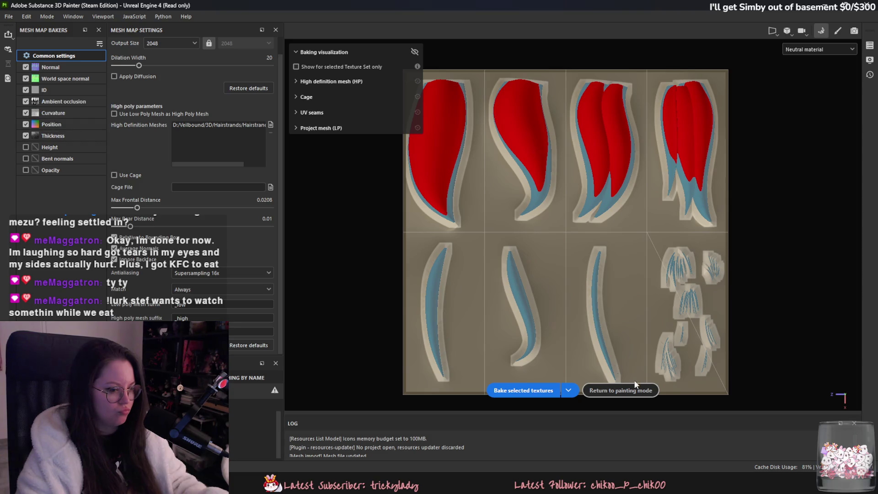
pyautogui.click(549, 389)
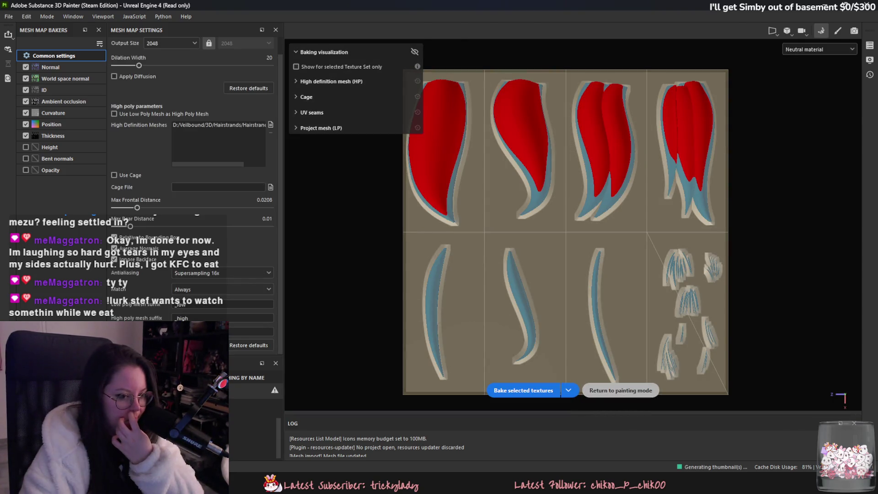
pyautogui.click(606, 390)
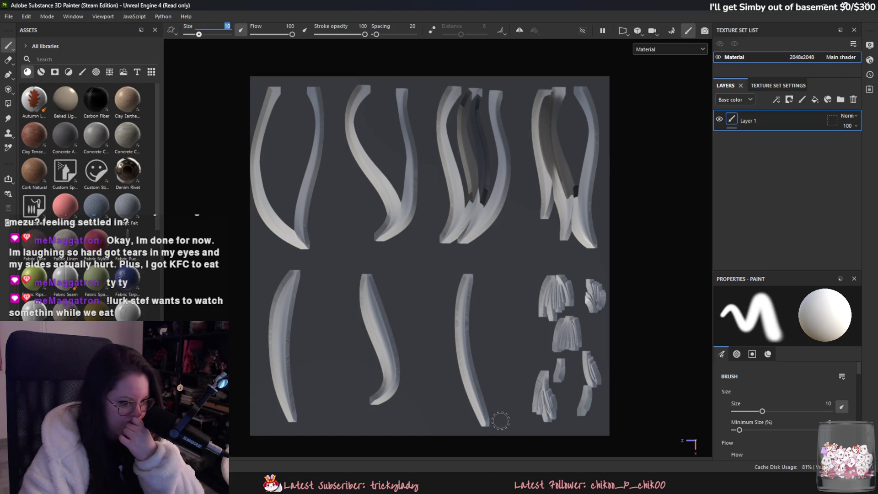
pyautogui.hotkey('alt', 'Tab')
# Select the hair-strand Plane and switch to the UV Editing workspace
pyautogui.moveTo(440, 241)
pyautogui.mouseDown(button='middle')
pyautogui.moveTo(427, 218)
pyautogui.moveTo(348, 213)
pyautogui.moveTo(371, 200)
pyautogui.mouseUp(button='middle')
pyautogui.click(320, 160)
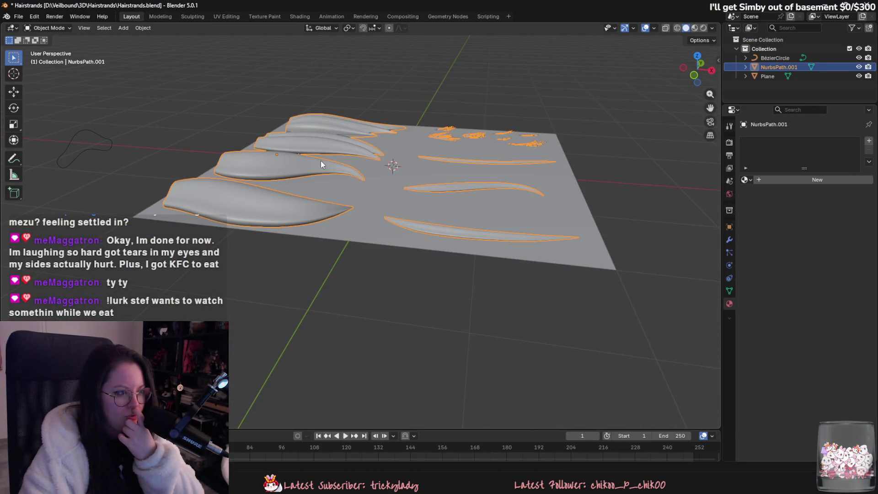
pyautogui.click(386, 195)
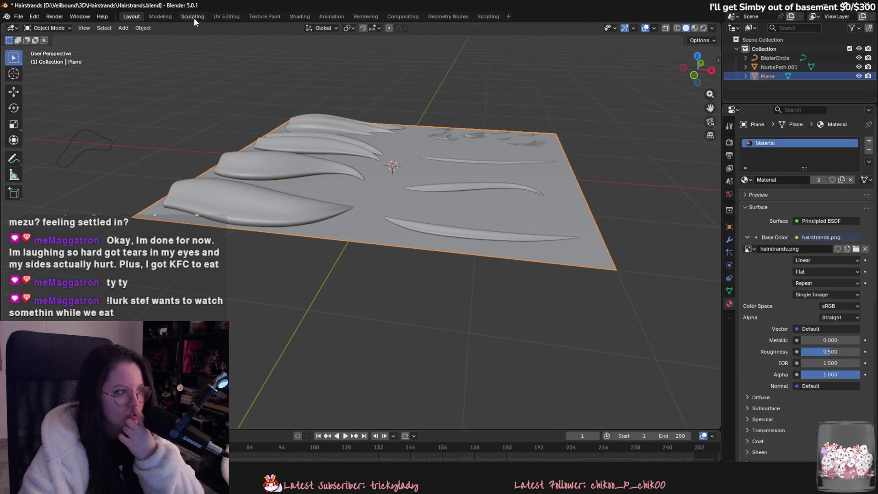
pyautogui.click(226, 17)
pyautogui.scroll(-2, 274, 119)
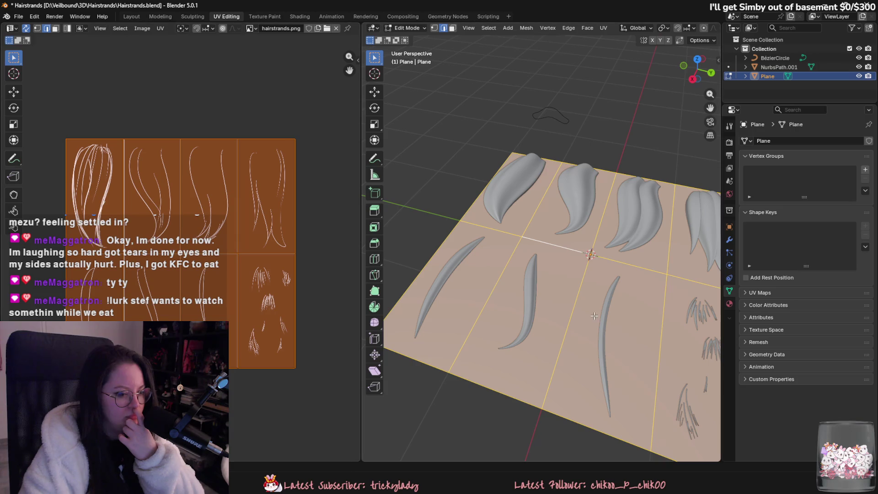
# Check Substance 3D Painter, then return the plane to Object Mode and apply Shade Smooth
pyautogui.hotkey('alt', 'Tab')
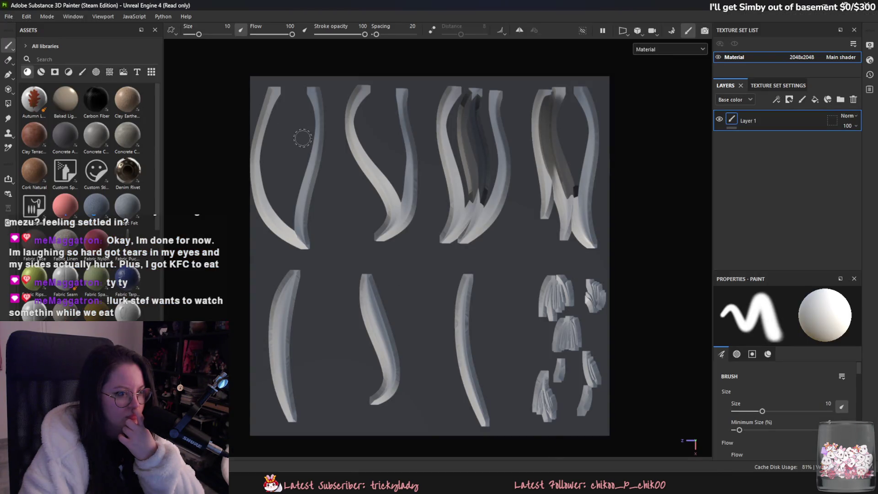
pyautogui.scroll(4, 372, 198)
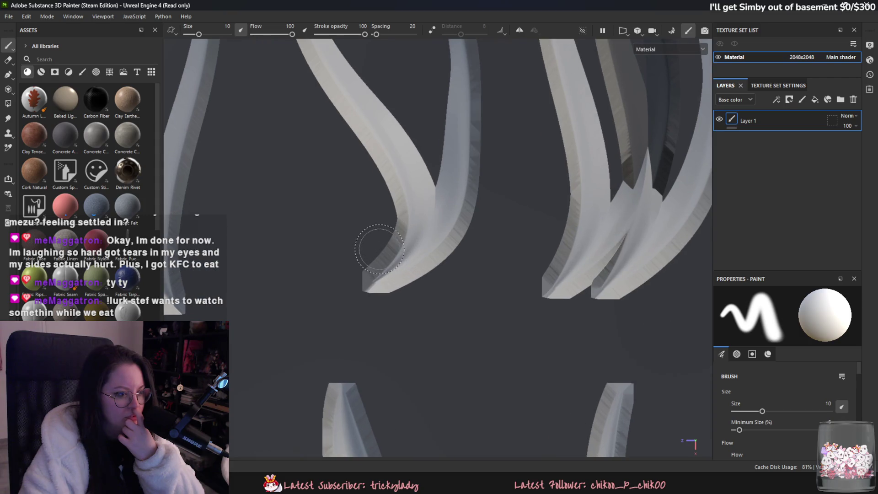
pyautogui.hotkey('alt', 'Tab')
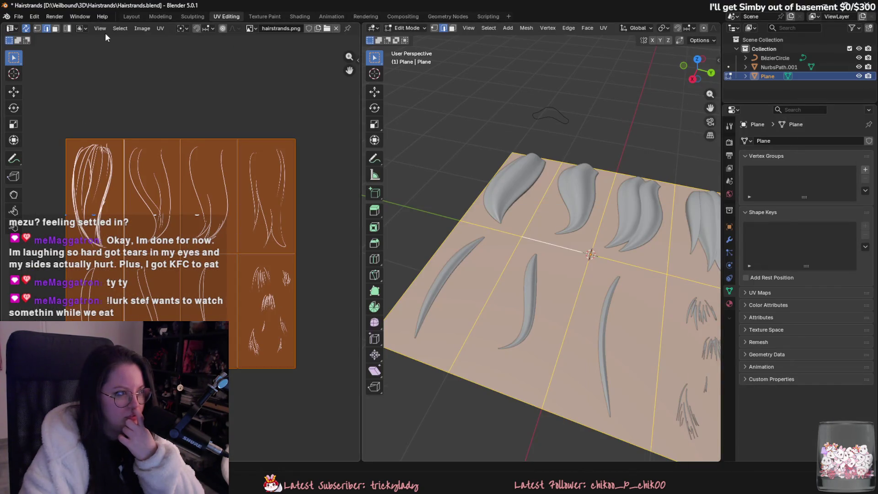
pyautogui.click(405, 28)
pyautogui.click(414, 38)
pyautogui.rightClick(512, 220)
pyautogui.click(498, 192)
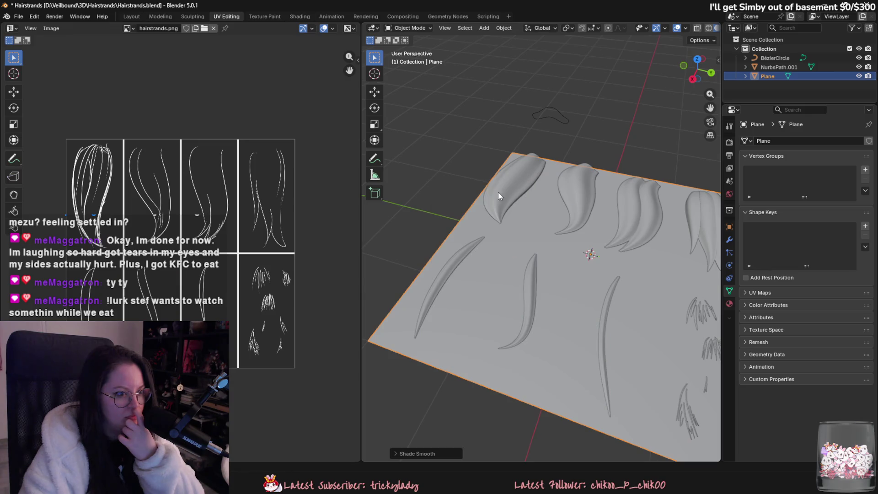
pyautogui.click(26, 17)
# Export the plane as Hairstrands_low.fbx with Geometry smoothing set to Face
pyautogui.moveTo(70, 157)
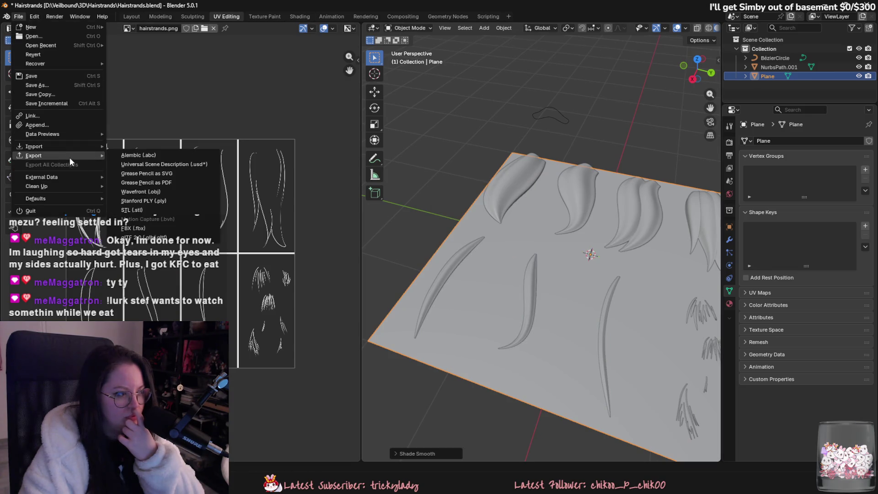
pyautogui.click(169, 226)
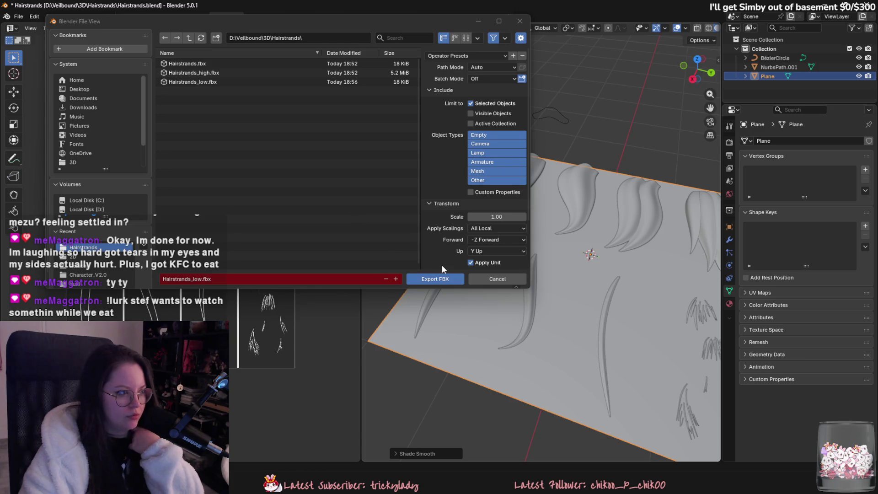
pyautogui.scroll(-5, 486, 232)
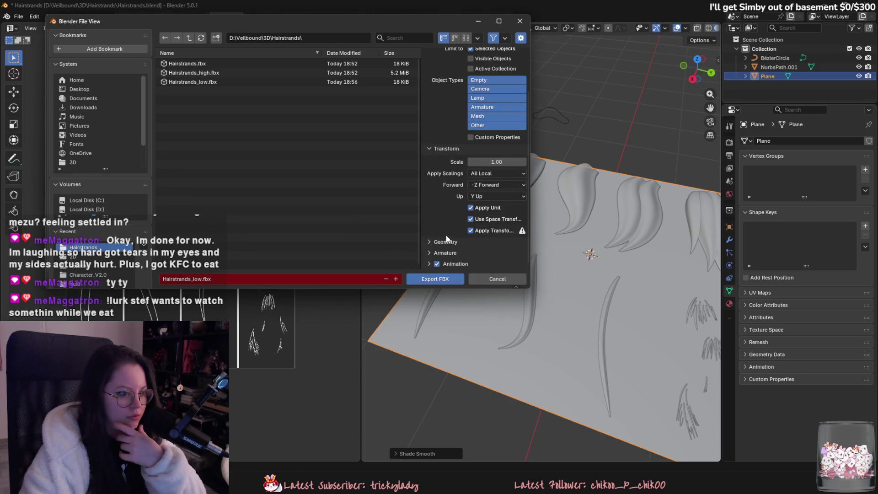
pyautogui.click(491, 219)
pyautogui.click(489, 240)
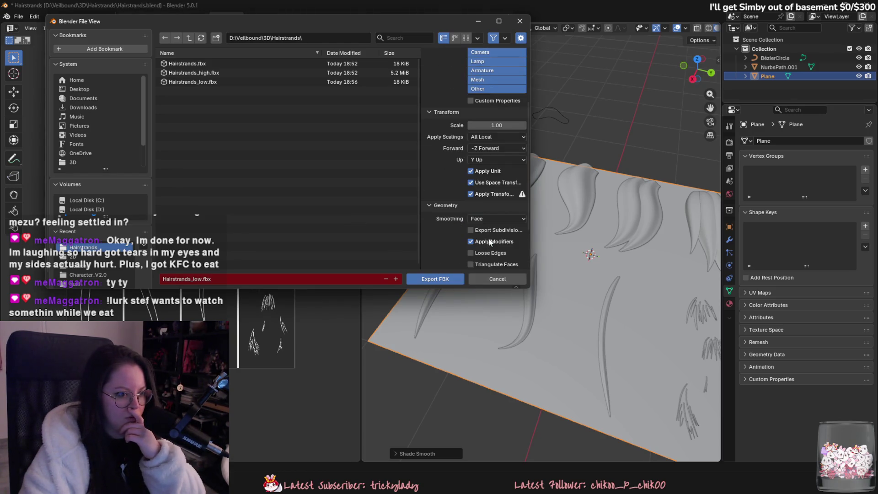
pyautogui.click(455, 281)
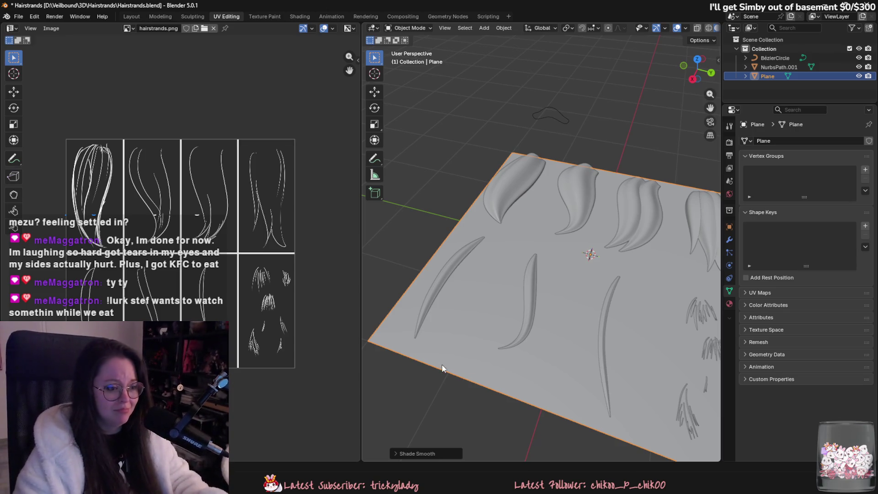
# Export the mesh as an STL file as well
pyautogui.keyDown('shift'); pyautogui.moveTo(442, 365); pyautogui.dragTo(423, 360, button='middle'); pyautogui.keyUp('shift')
pyautogui.click(18, 16)
pyautogui.moveTo(51, 155)
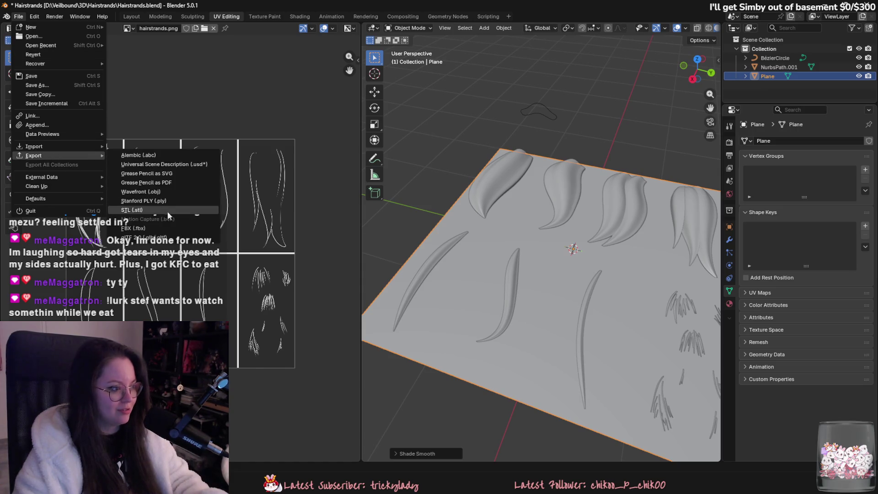
pyautogui.click(168, 211)
pyautogui.click(450, 280)
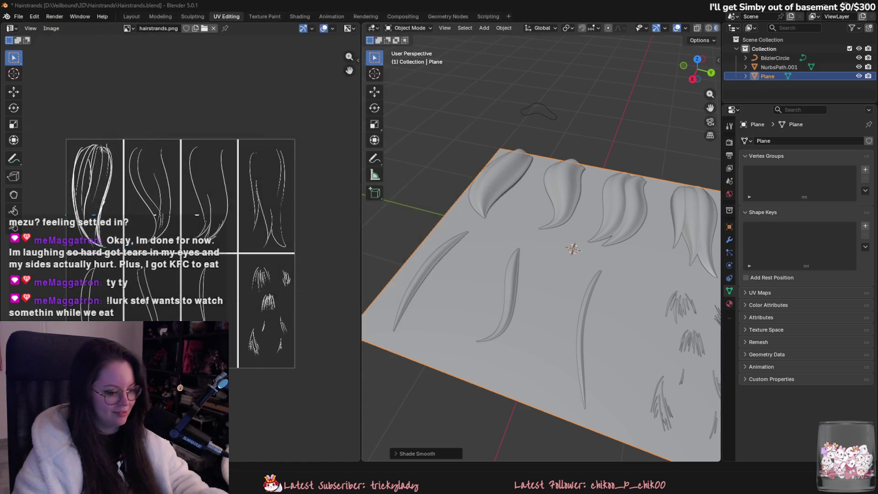
# In Substance 3D Painter, start a new project
pyautogui.hotkey('alt', 'Tab')
pyautogui.click(8, 16)
pyautogui.click(23, 27)
# Create a UV Tile workflow project from Hairstrands_low.fbx, discard the old project, and enter Bake mode
pyautogui.click(526, 134)
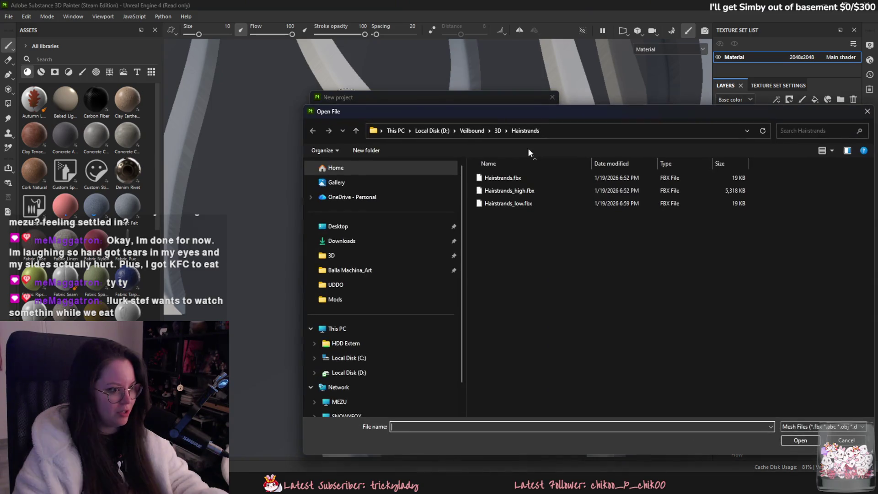
pyautogui.doubleClick(531, 201)
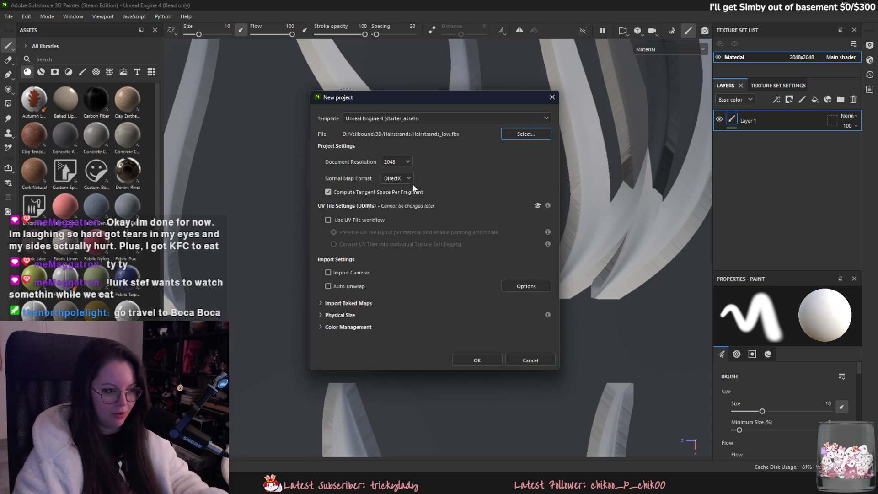
pyautogui.click(369, 219)
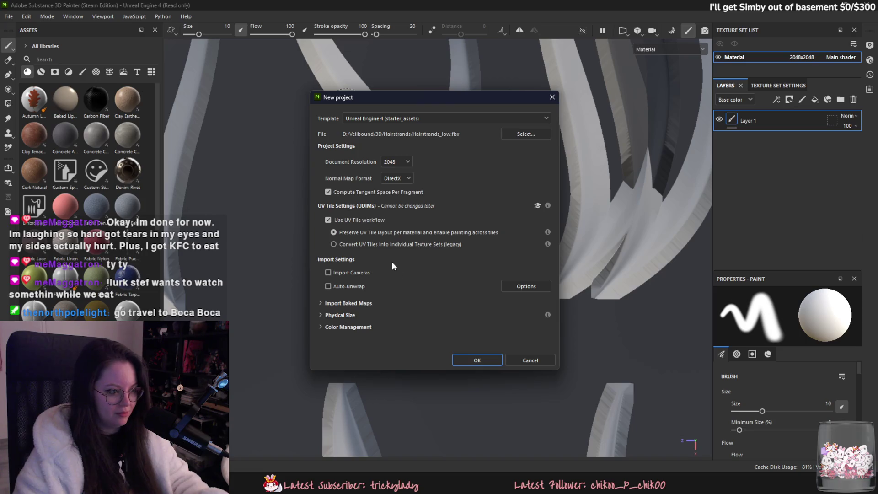
pyautogui.click(480, 359)
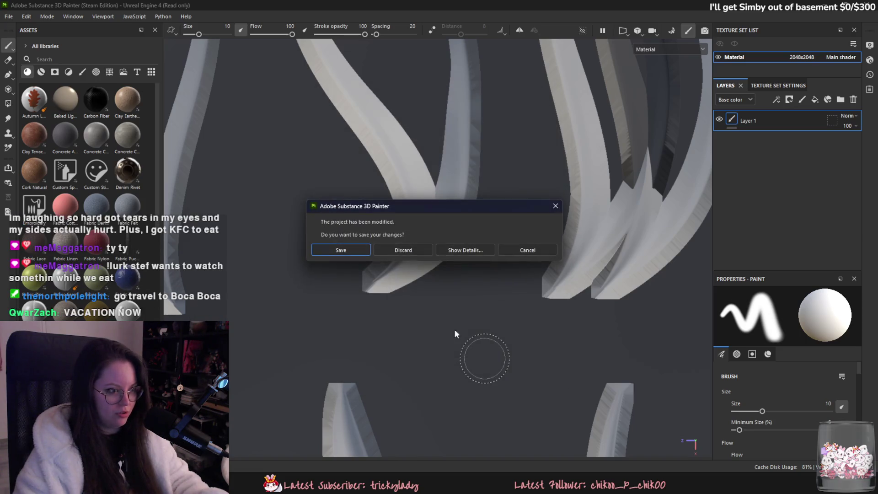
pyautogui.click(401, 250)
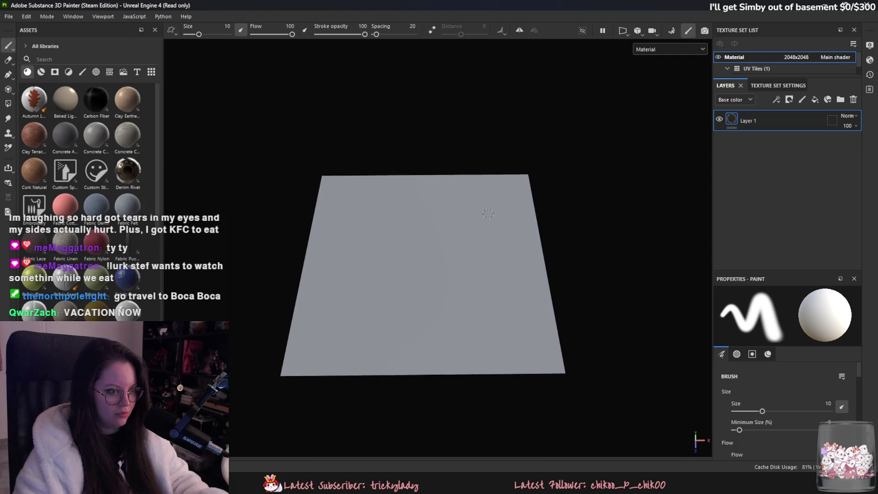
pyautogui.click(678, 33)
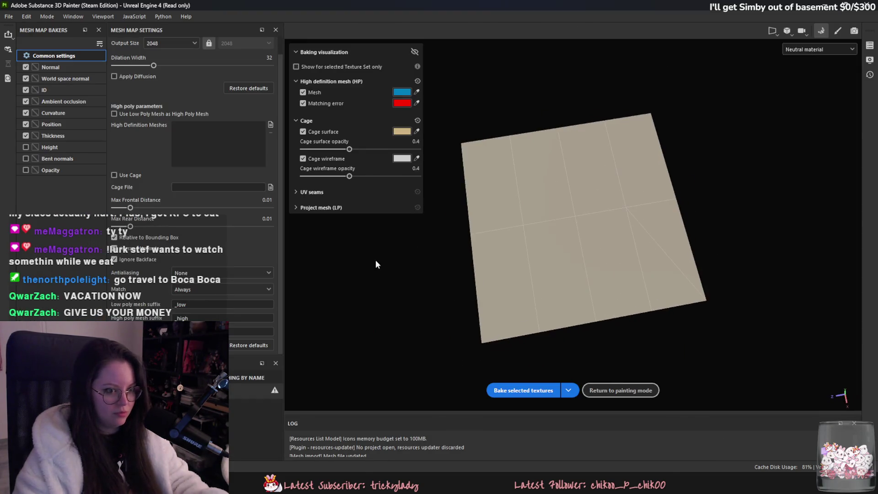
# Bake from high-poly Hairstrands_high.fbx at max frontal distance 0.067, then return to painting
pyautogui.click(271, 125)
pyautogui.doubleClick(262, 97)
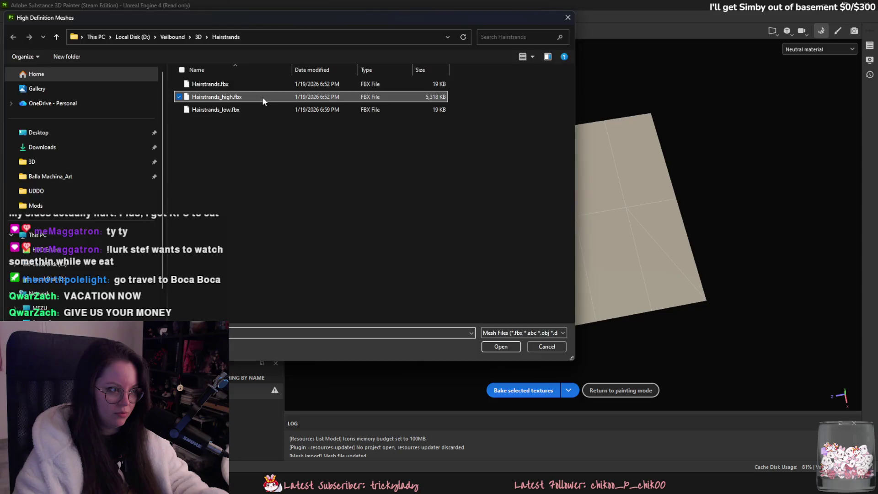
pyautogui.moveTo(458, 192)
pyautogui.keyDown('alt'); pyautogui.mouseDown()
pyautogui.moveTo(750, 275)
pyautogui.moveTo(682, 292)
pyautogui.moveTo(566, 281)
pyautogui.moveTo(629, 273)
pyautogui.moveTo(503, 263)
pyautogui.mouseUp(); pyautogui.keyUp('alt')
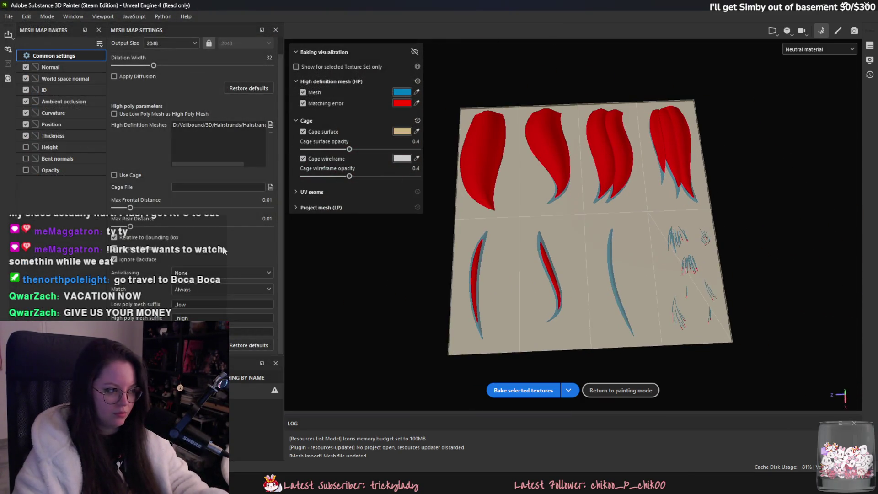
pyautogui.moveTo(131, 208); pyautogui.dragTo(155, 208)
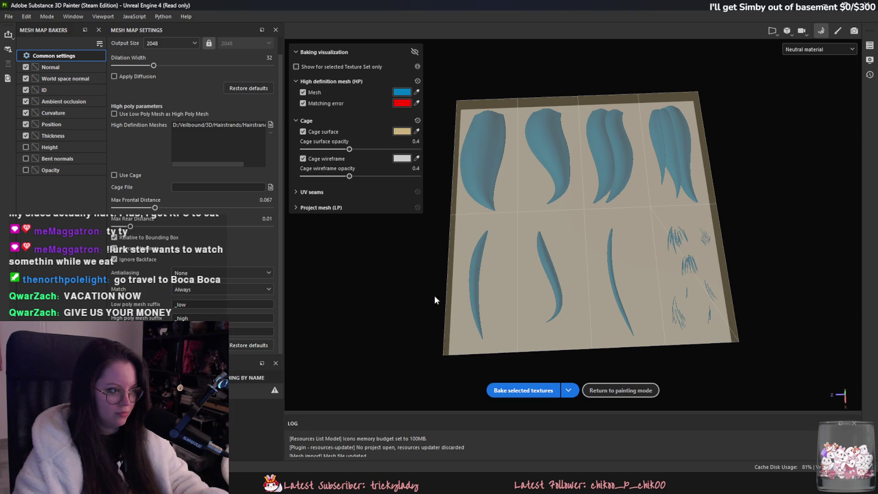
pyautogui.click(528, 389)
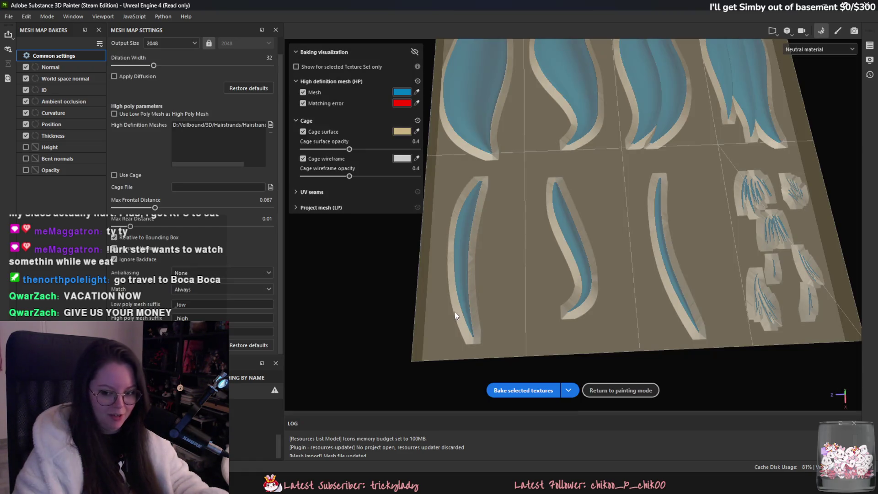
pyautogui.click(608, 390)
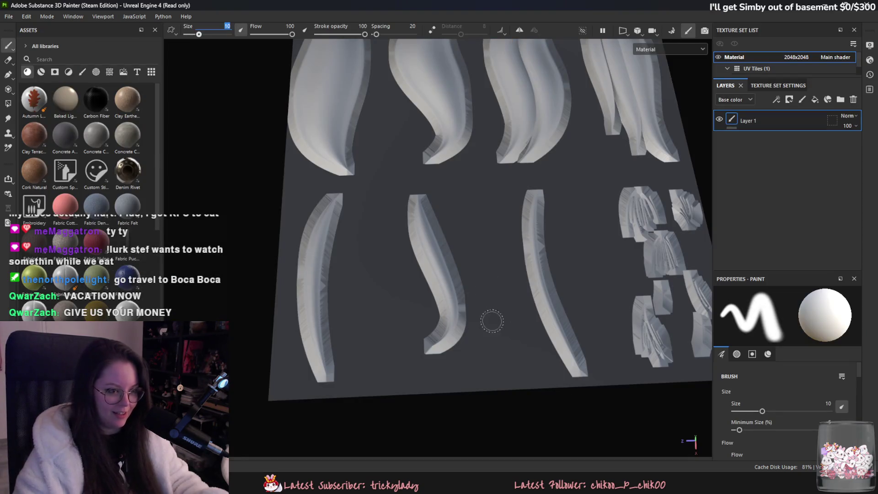
# Rebake the mesh maps with Ignore Backface unticked and return to painting mode
pyautogui.moveTo(492, 321)
pyautogui.keyDown('alt'); pyautogui.mouseDown()
pyautogui.moveTo(493, 275)
pyautogui.moveTo(523, 232)
pyautogui.mouseUp(); pyautogui.keyUp('alt')
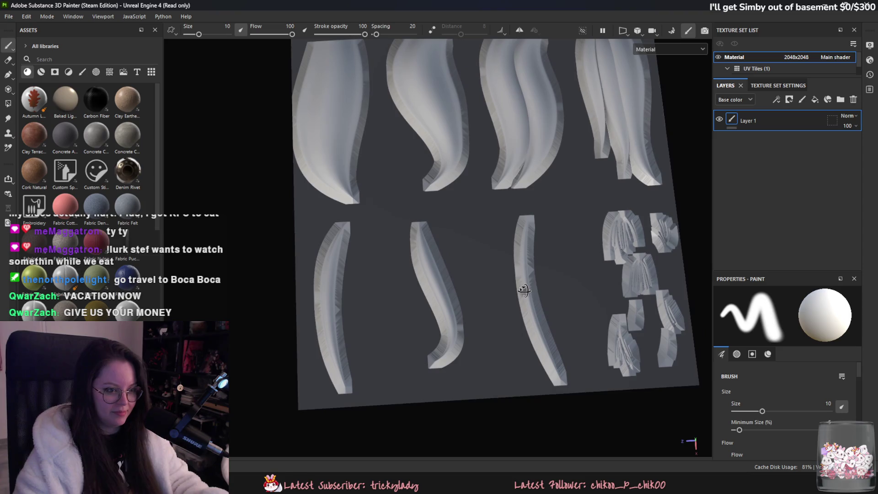
pyautogui.click(671, 31)
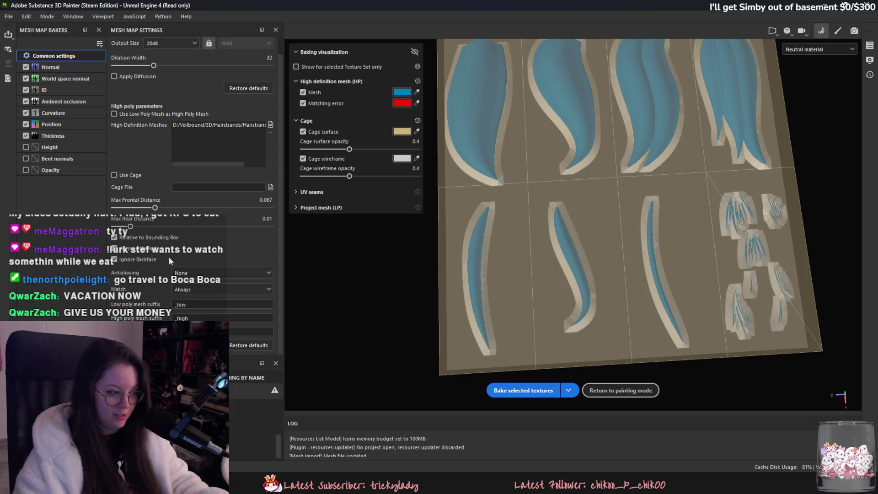
pyautogui.click(152, 259)
pyautogui.click(534, 393)
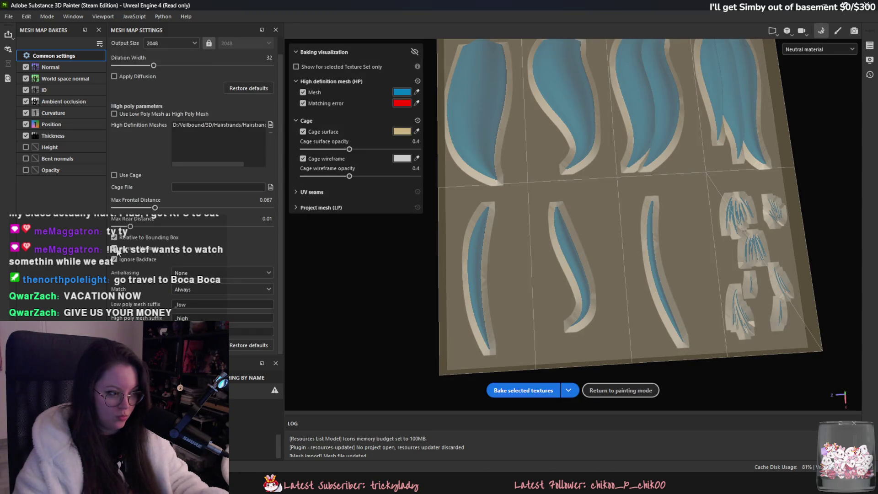
pyautogui.click(526, 391)
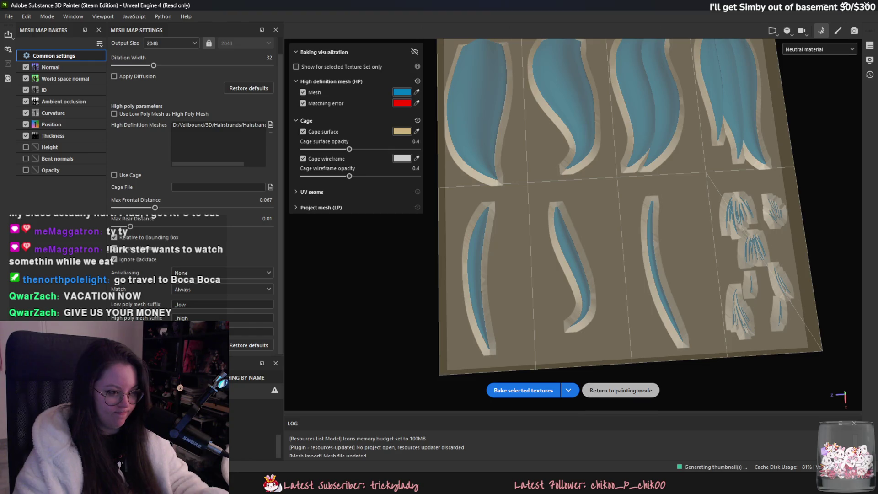
pyautogui.click(594, 390)
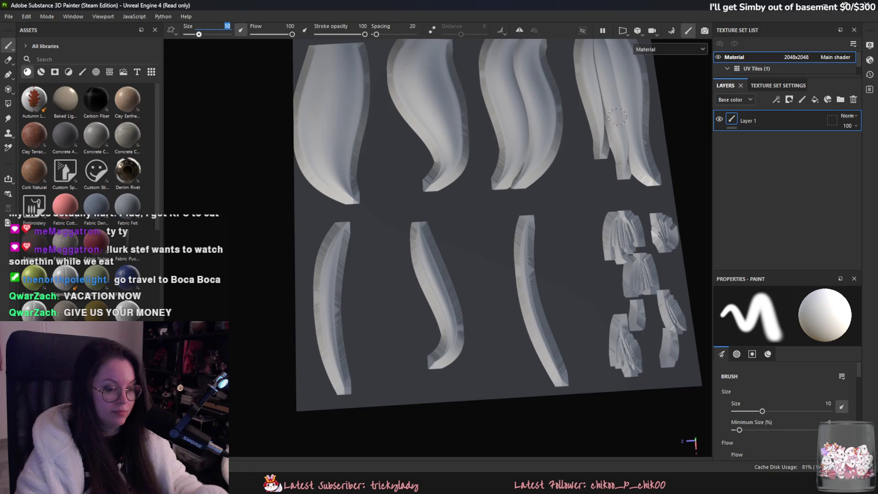
# Inspect the rebaked plane, then switch over to the Blender hair-strands file
pyautogui.moveTo(468, 316)
pyautogui.keyDown('alt'); pyautogui.mouseDown()
pyautogui.moveTo(510, 174)
pyautogui.moveTo(526, 256)
pyautogui.mouseUp(); pyautogui.keyUp('alt')
pyautogui.scroll(2, 531, 293)
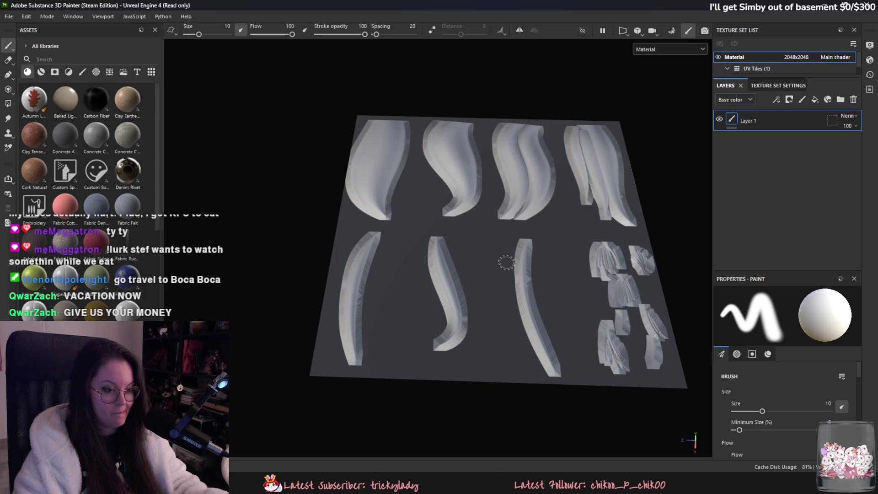
pyautogui.hotkey('alt', 'Tab')
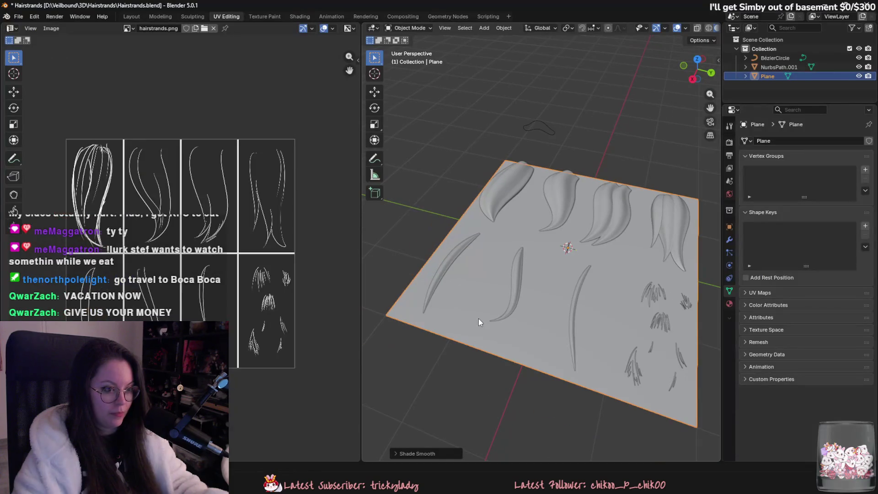
# Bring the YouTube hair-cards tutorial forward and play the playlist's third video
pyautogui.moveTo(530, 380); pyautogui.dragTo(506, 425, button='middle')
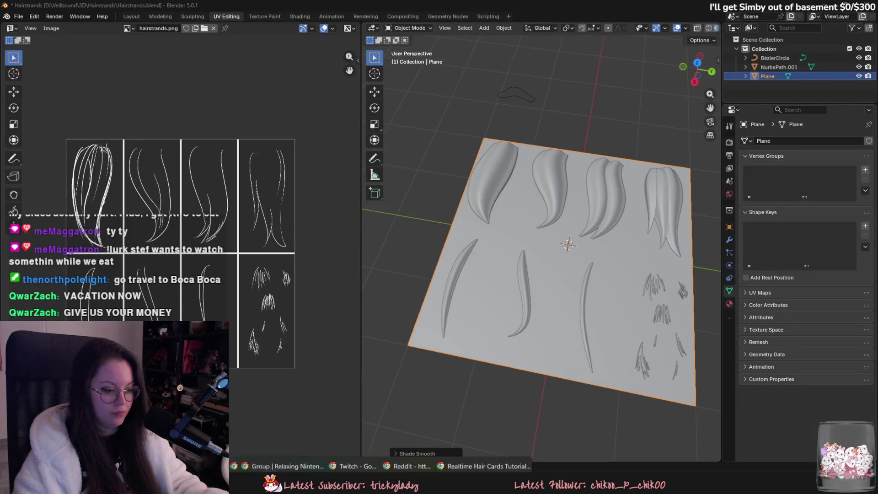
pyautogui.click(449, 408)
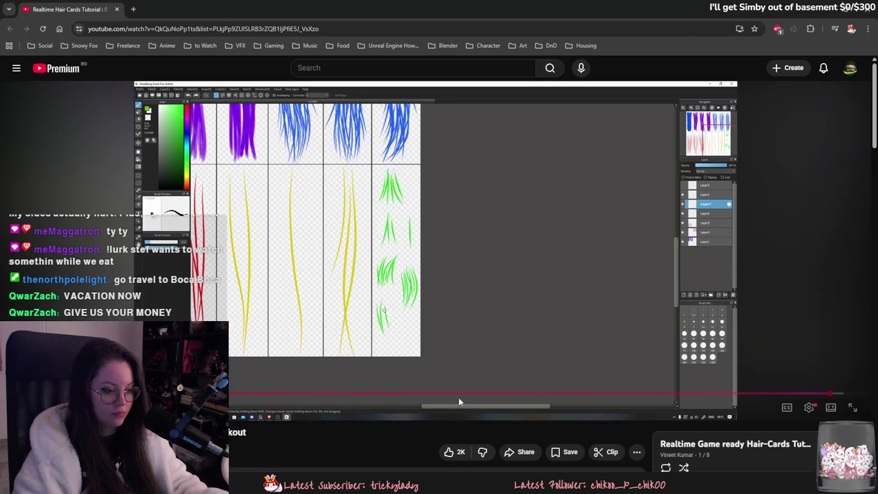
pyautogui.scroll(-2, 668, 366)
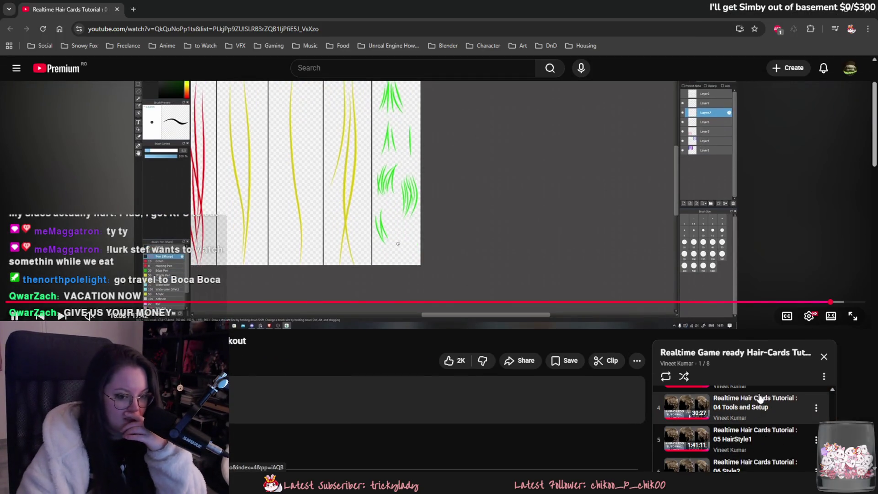
pyautogui.scroll(-1, 754, 428)
pyautogui.scroll(1, 768, 450)
pyautogui.click(776, 458)
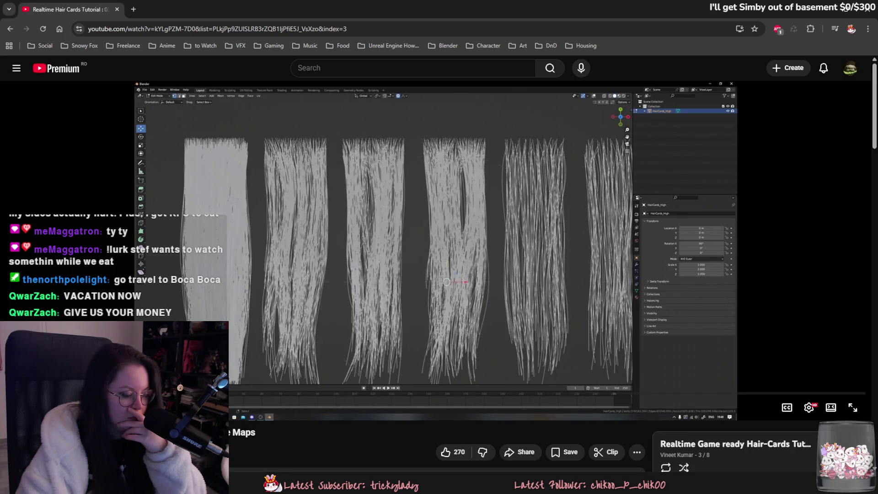
# Seek through the tutorial to the textured plane section and watch it full screen
pyautogui.click(274, 394)
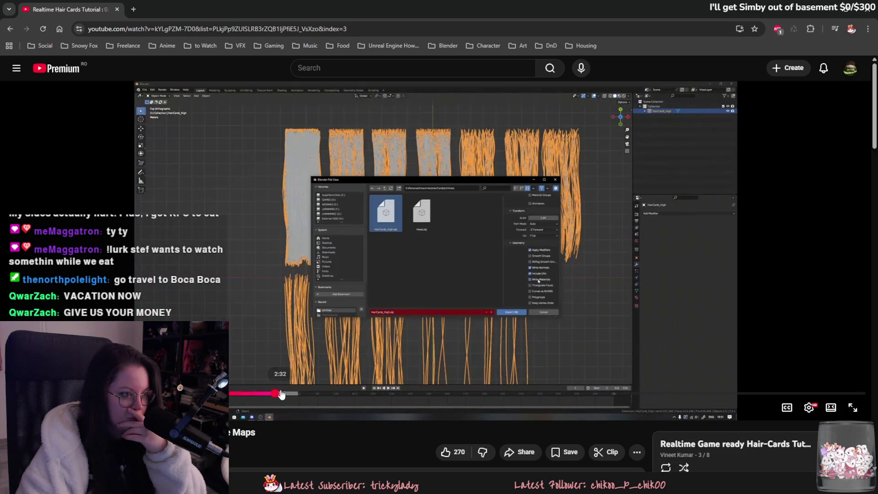
pyautogui.click(313, 394)
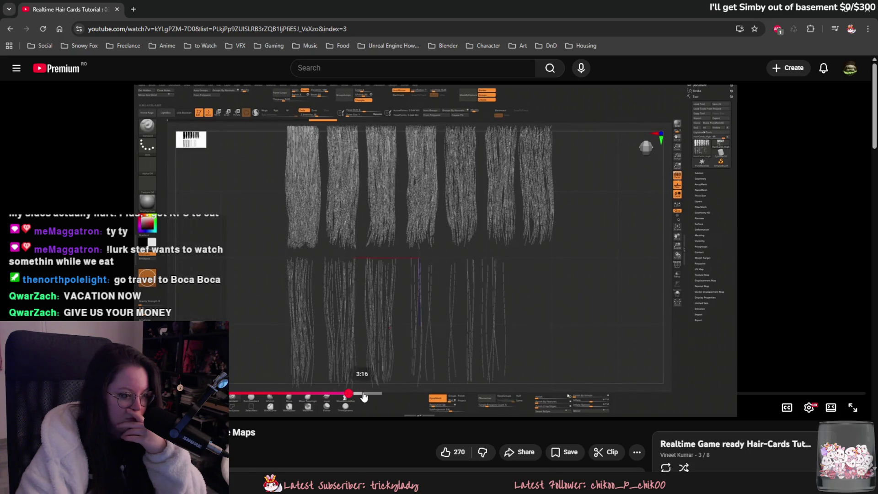
pyautogui.click(377, 396)
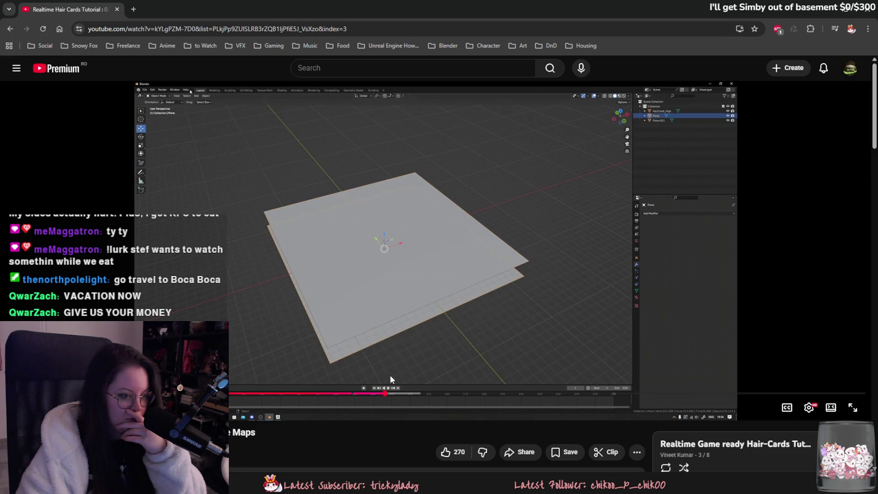
pyautogui.click(380, 398)
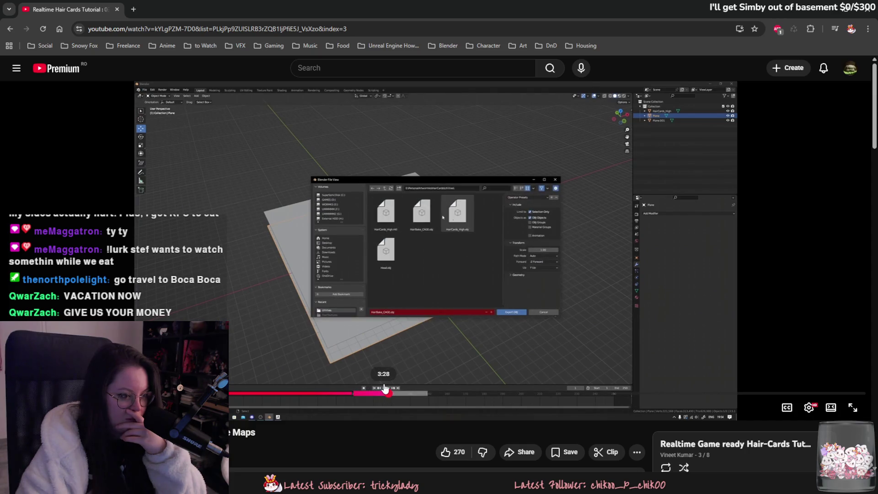
pyautogui.moveTo(357, 396); pyautogui.dragTo(356, 396)
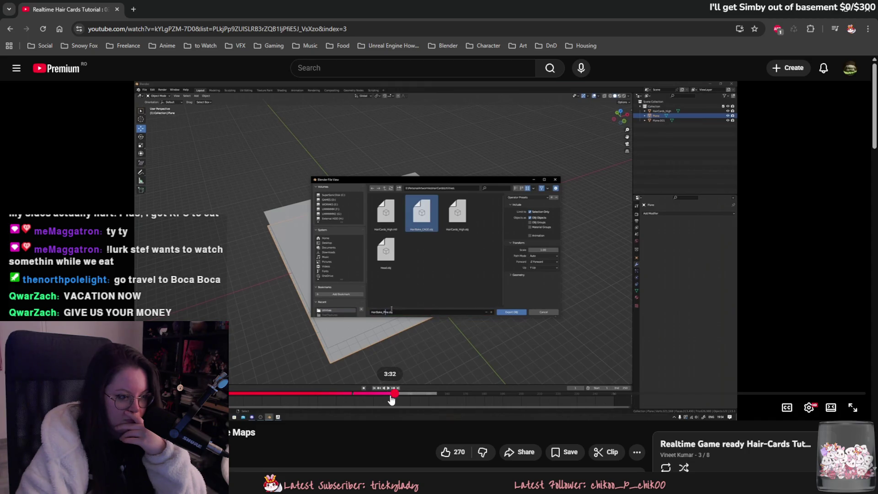
pyautogui.doubleClick(395, 347)
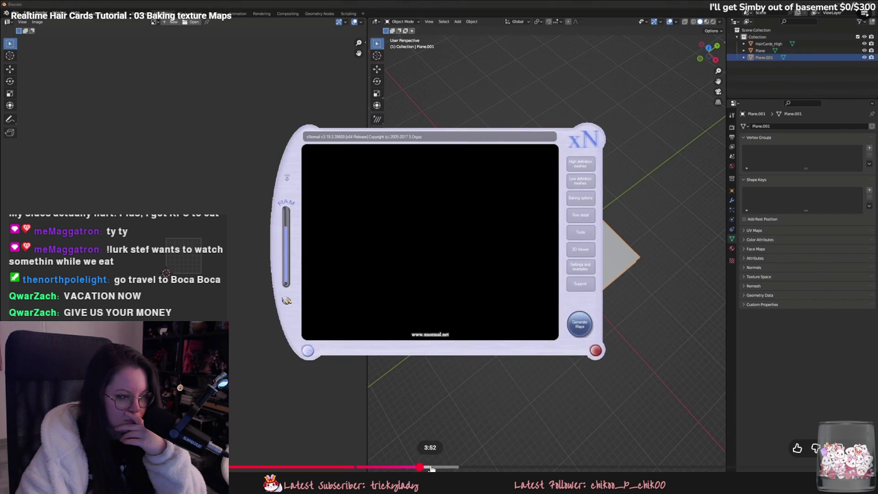
# Skip through the xNormal normal and ambient-occlusion bakes to the Photoshop cleanup
pyautogui.click(430, 467)
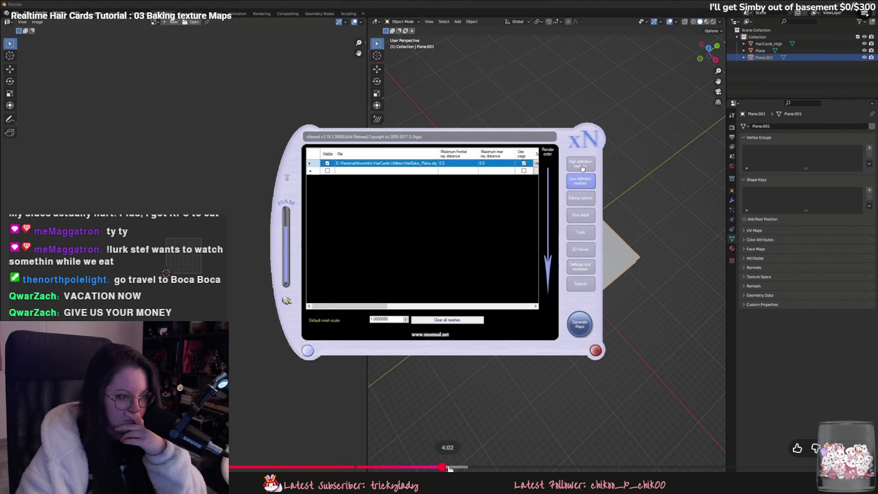
pyautogui.click(454, 467)
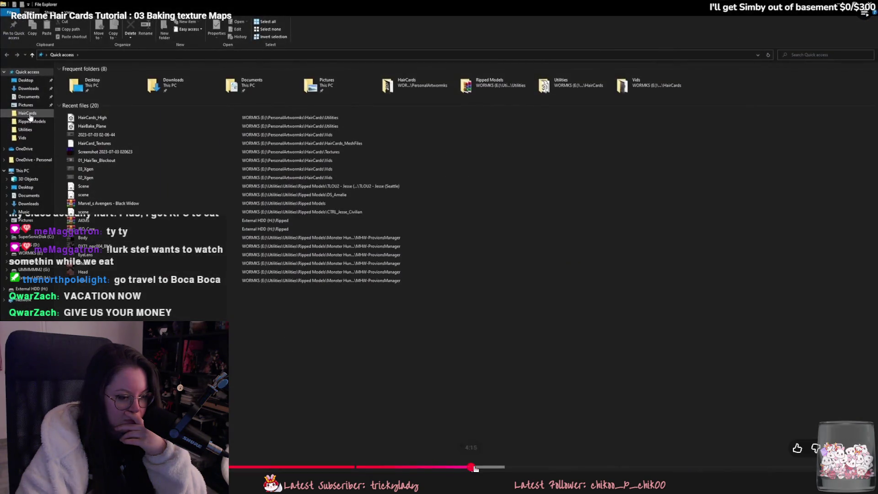
pyautogui.click(499, 467)
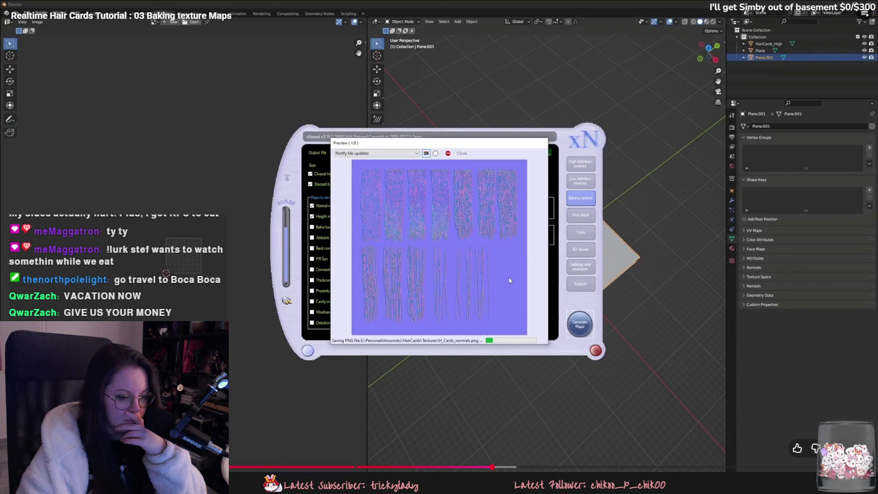
pyautogui.click(537, 467)
pyautogui.click(543, 467)
pyautogui.click(567, 467)
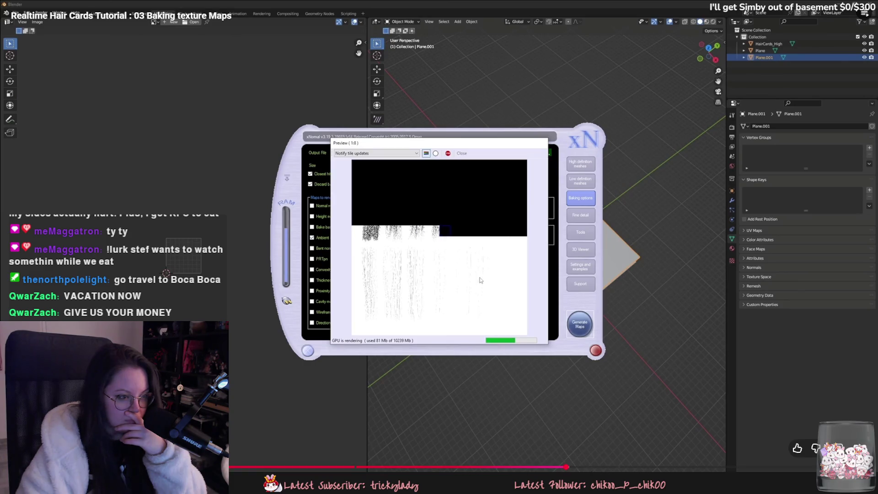
pyautogui.click(600, 467)
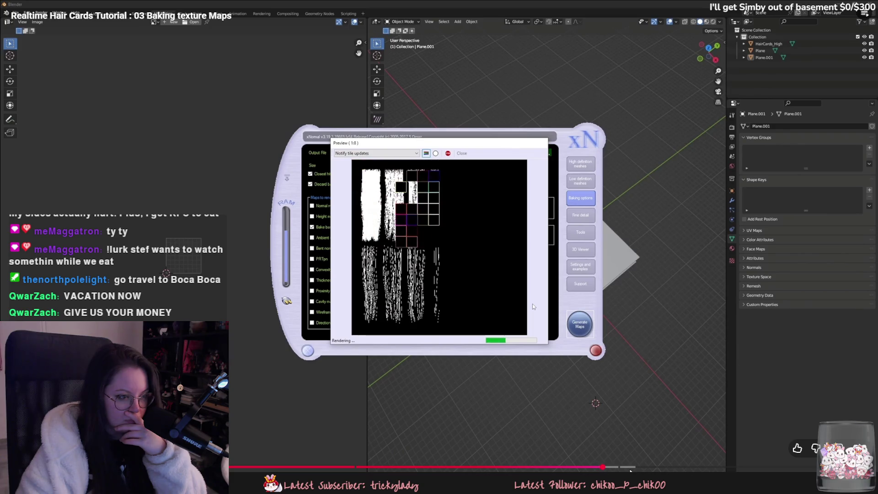
pyautogui.click(647, 467)
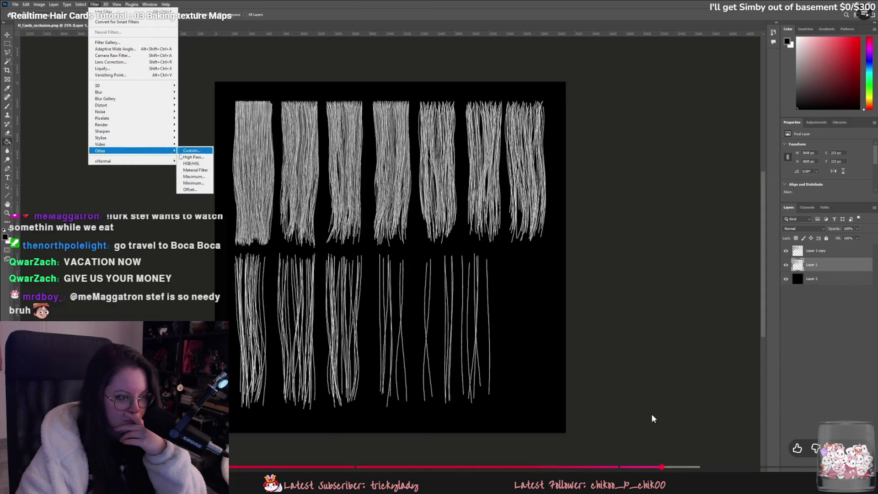
# Leave full screen, pause the video, and return to Substance 3D Painter
pyautogui.press('Escape')
pyautogui.click(463, 308)
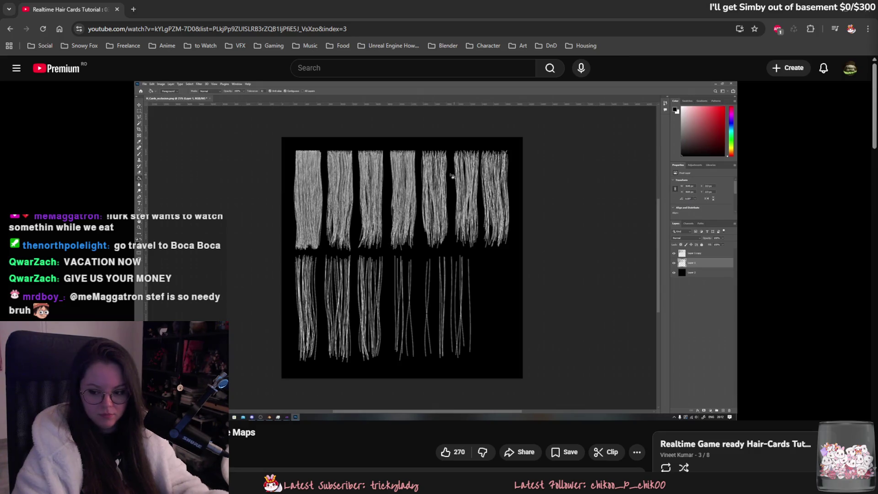
pyautogui.hotkey('alt', 'Tab')
pyautogui.keyDown('alt'); pyautogui.moveTo(584, 297); pyautogui.dragTo(643, 247); pyautogui.keyUp('alt')
# Add a fill layer above Layer 1 with red base colour BA2626
pyautogui.click(814, 99)
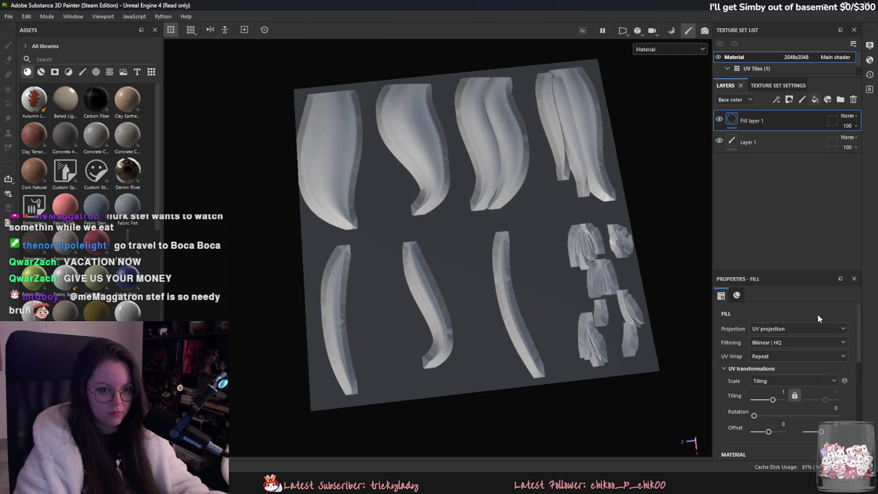
pyautogui.scroll(-5, 812, 391)
pyautogui.click(822, 405)
pyautogui.click(768, 348)
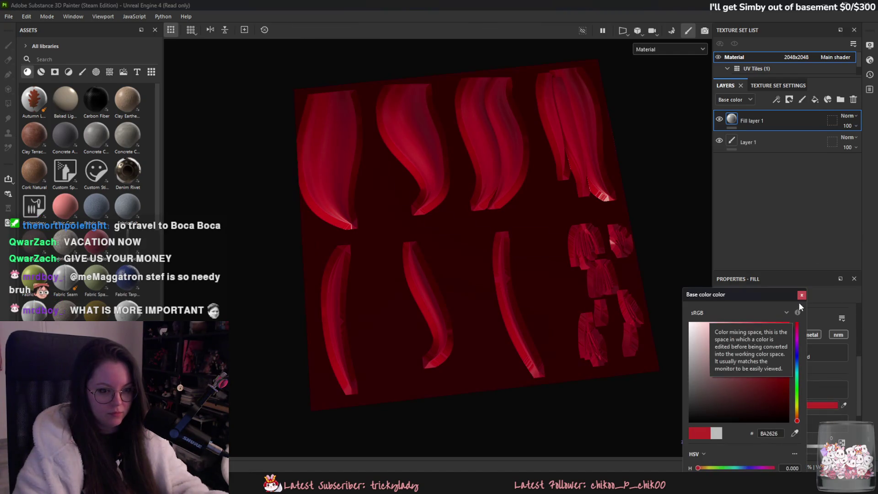
pyautogui.click(801, 296)
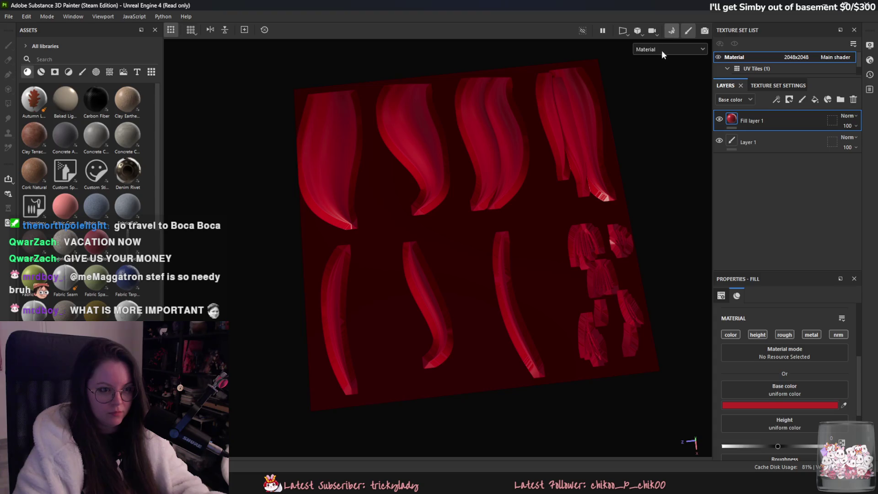
# Bake the hair-card mesh maps and return to painting mode
pyautogui.click(672, 30)
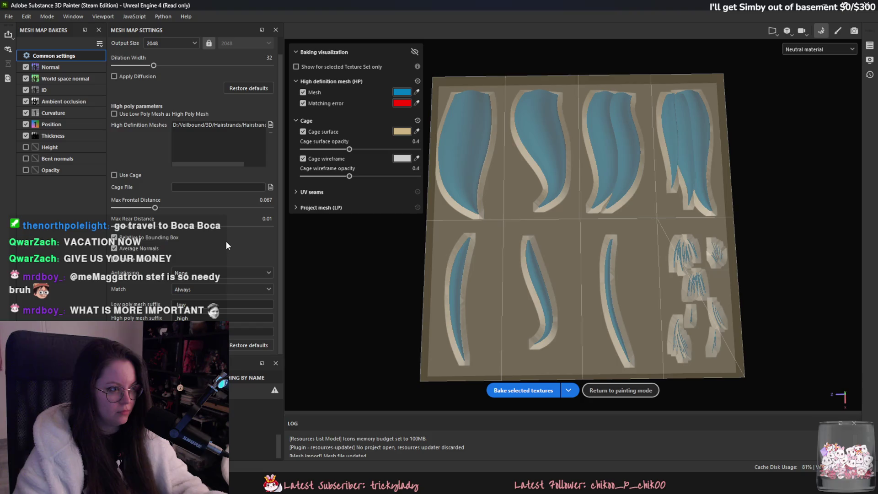
pyautogui.click(526, 389)
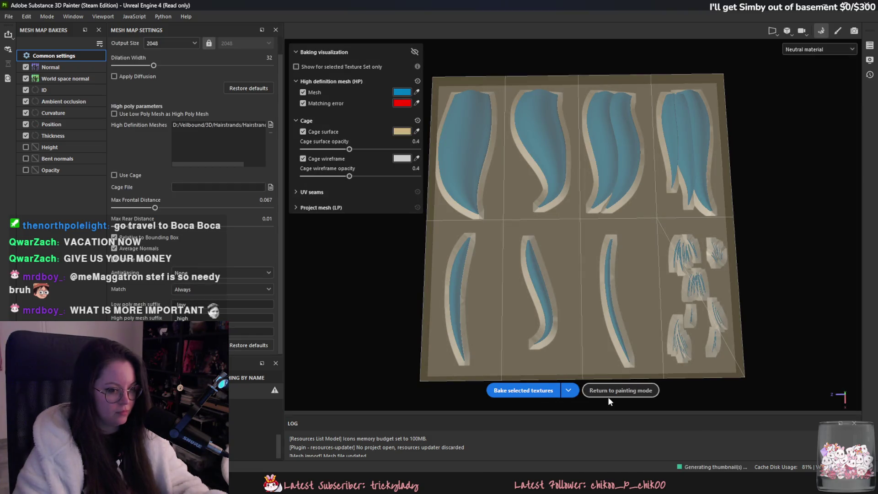
pyautogui.click(608, 392)
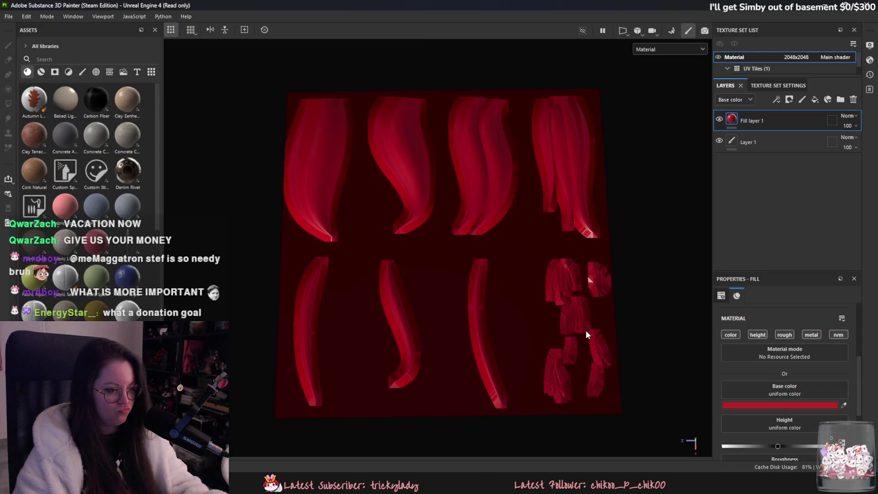
pyautogui.scroll(2, 586, 318)
pyautogui.moveTo(586, 282)
pyautogui.keyDown('alt'); pyautogui.mouseDown()
pyautogui.moveTo(588, 320)
pyautogui.moveTo(580, 283)
pyautogui.mouseUp(); pyautogui.keyUp('alt')
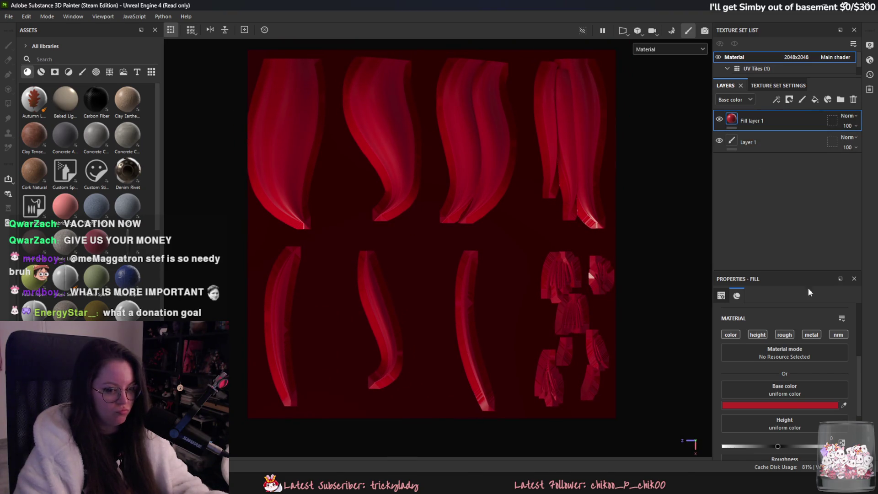
# Change the fill layer's base colour to grey #777777 and screen-capture the viewport
pyautogui.click(815, 403)
pyautogui.moveTo(773, 358)
pyautogui.mouseDown()
pyautogui.moveTo(769, 334)
pyautogui.moveTo(721, 330)
pyautogui.moveTo(704, 360)
pyautogui.moveTo(717, 357)
pyautogui.moveTo(633, 374)
pyautogui.mouseUp()
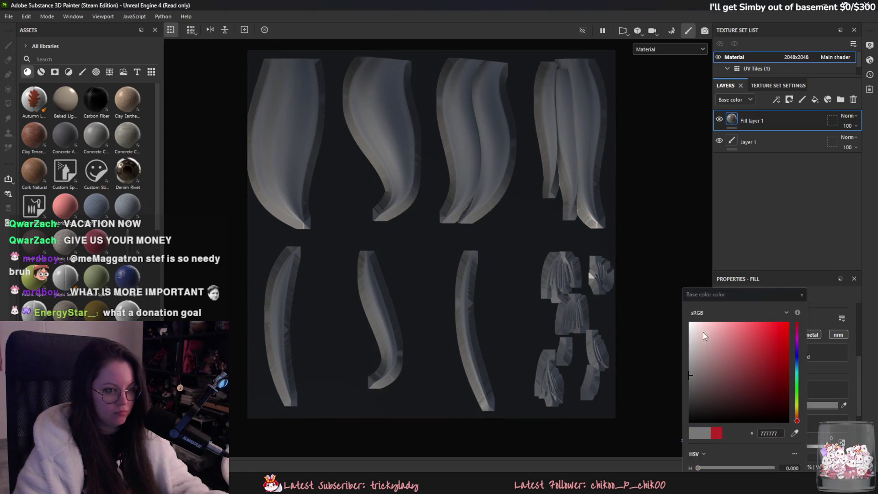
pyautogui.click(801, 295)
pyautogui.moveTo(616, 303)
pyautogui.keyDown('alt'); pyautogui.mouseDown()
pyautogui.moveTo(599, 180)
pyautogui.moveTo(608, 286)
pyautogui.mouseUp(); pyautogui.keyUp('alt')
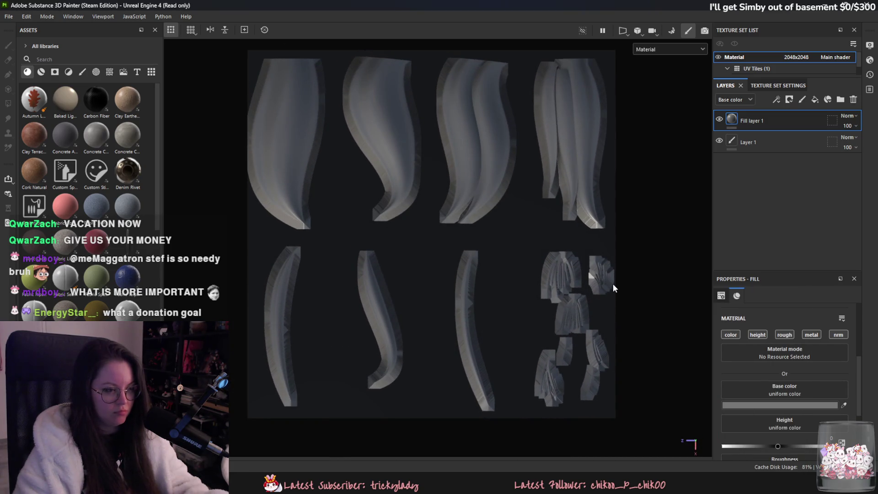
pyautogui.press('Print')
pyautogui.moveTo(247, 52)
pyautogui.mouseDown()
pyautogui.moveTo(617, 435)
pyautogui.moveTo(615, 425)
pyautogui.mouseUp()
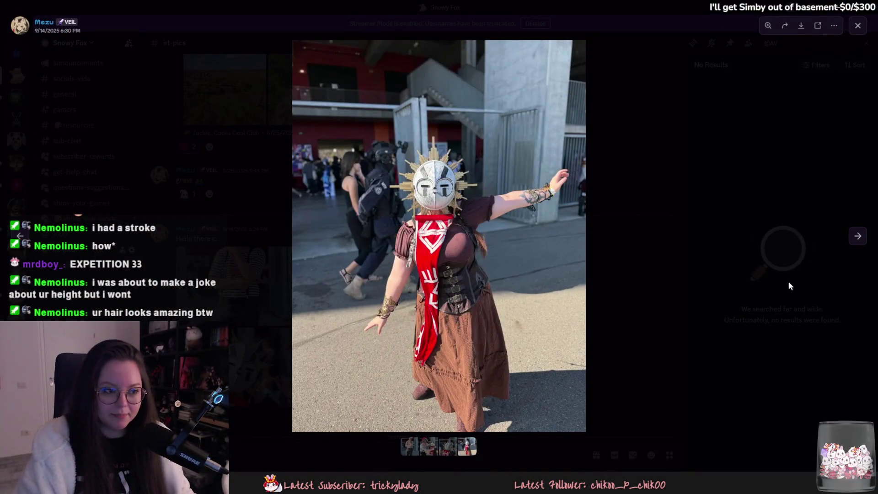
# Browse to the previous and next shared photos, then close the photo viewer
pyautogui.click(20, 236)
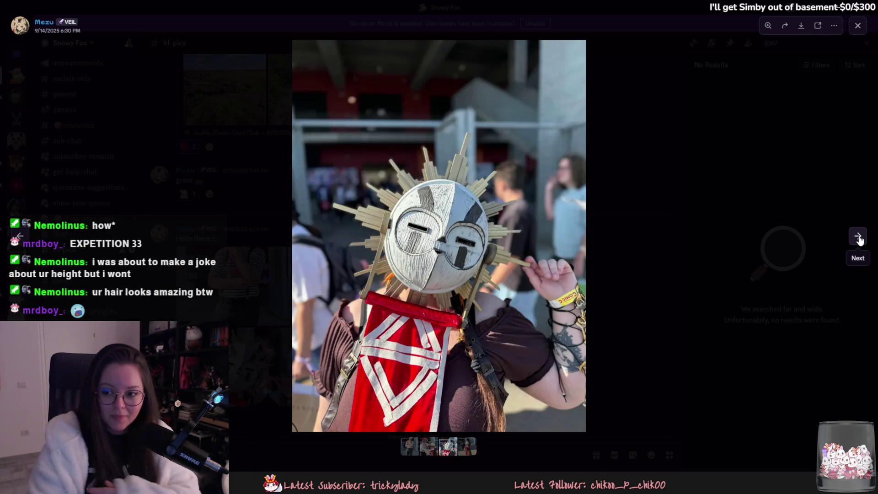
pyautogui.click(853, 242)
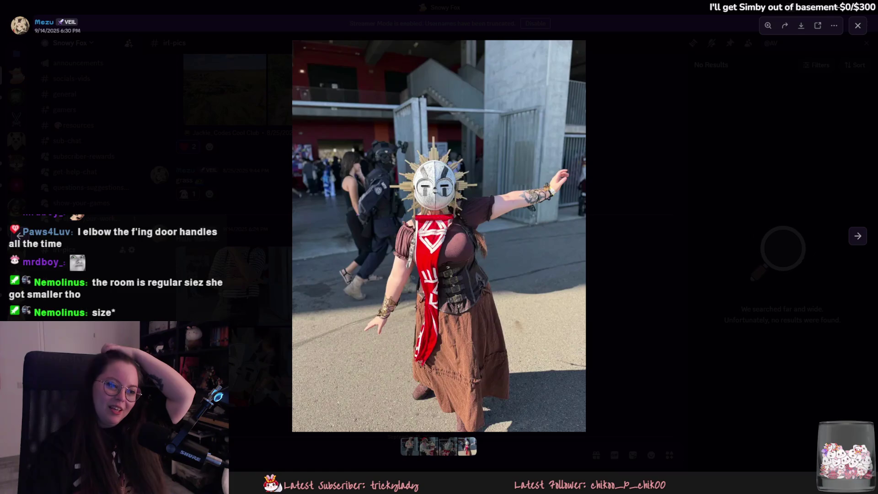
pyautogui.click(662, 170)
pyautogui.hotkey('alt', 'Tab')
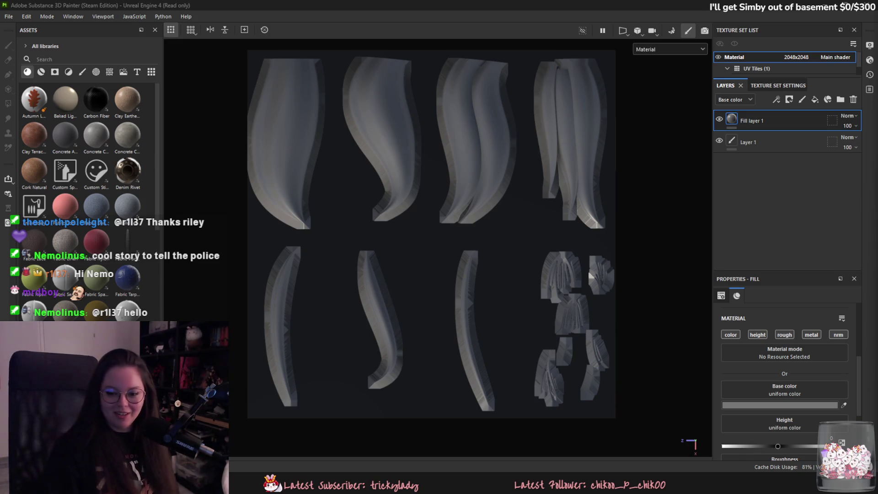
pyautogui.moveTo(459, 486)
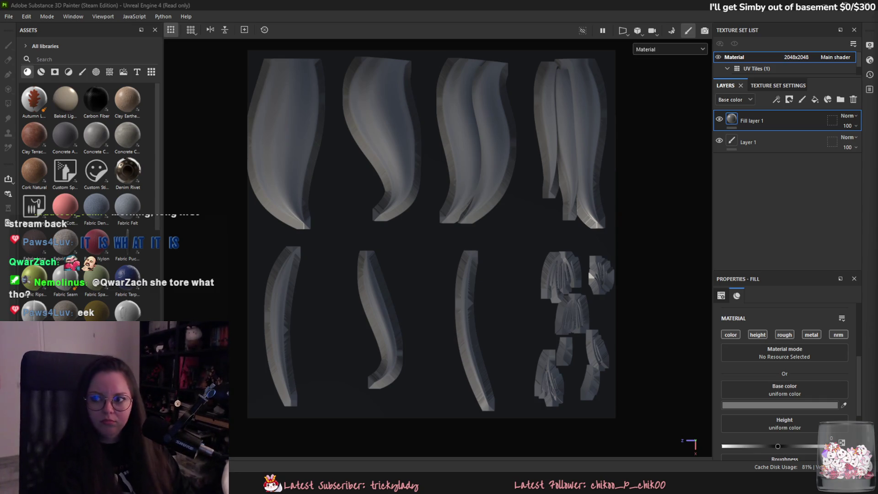
pyautogui.moveTo(248, 54)
pyautogui.mouseDown()
pyautogui.moveTo(539, 358)
pyautogui.moveTo(615, 416)
pyautogui.mouseUp()
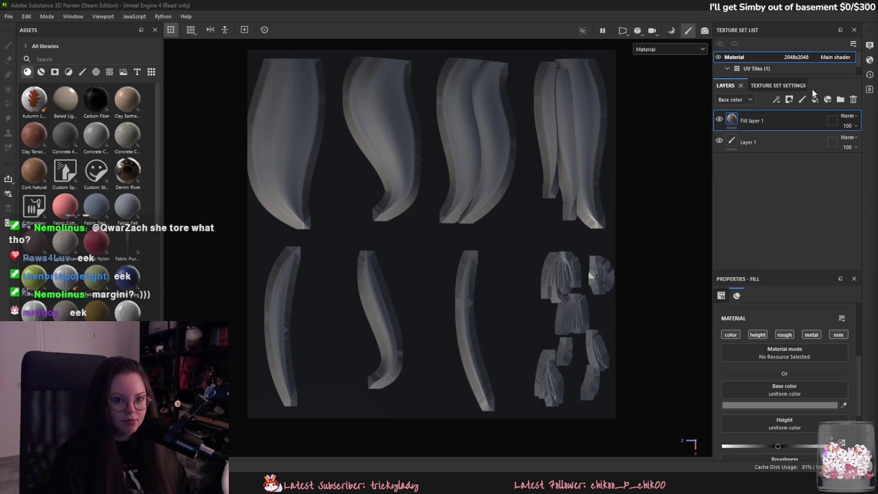
# In Bake mode, review the Normal, ID and Ambient occlusion bakers, ending on Common settings
pyautogui.click(675, 32)
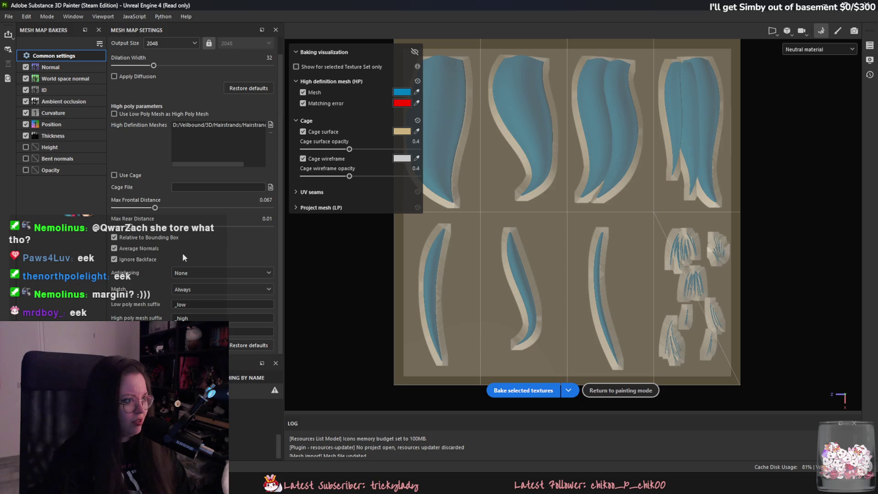
pyautogui.click(76, 77)
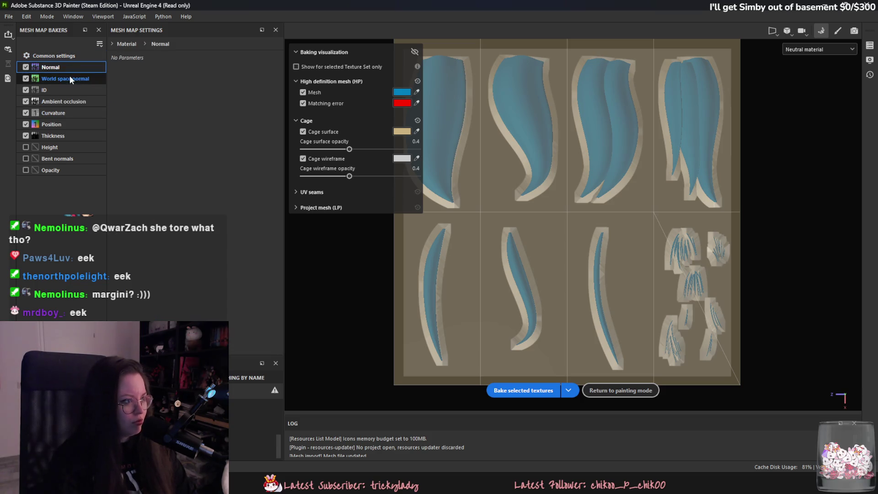
pyautogui.click(70, 87)
pyautogui.click(70, 102)
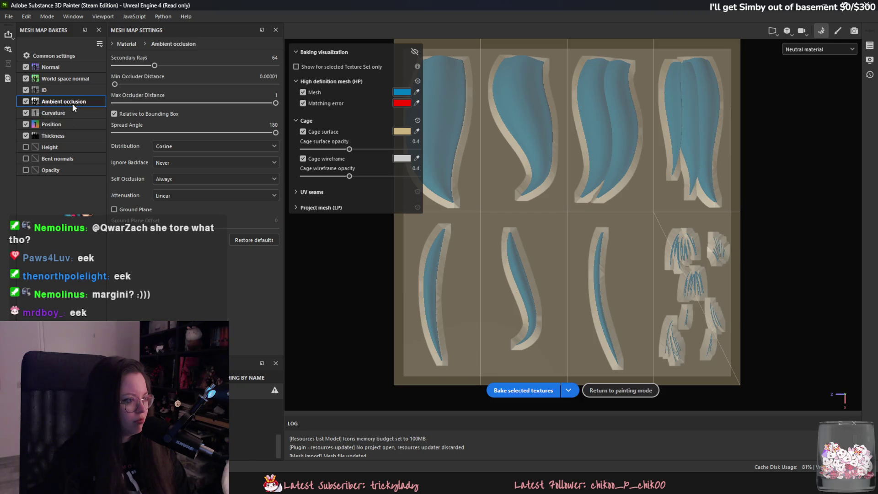
pyautogui.click(68, 70)
pyautogui.click(70, 57)
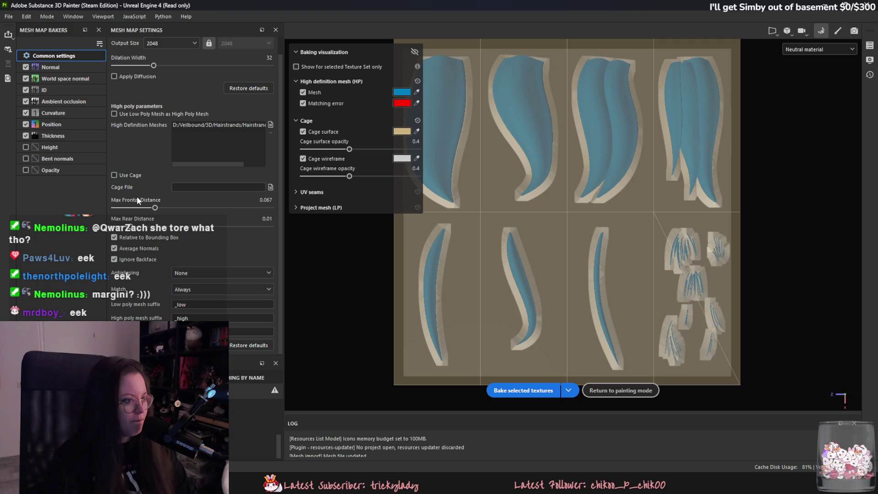
# In Blender, duplicate the hair-card plane and move it along Z just above the original
pyautogui.hotkey('alt', 'Tab')
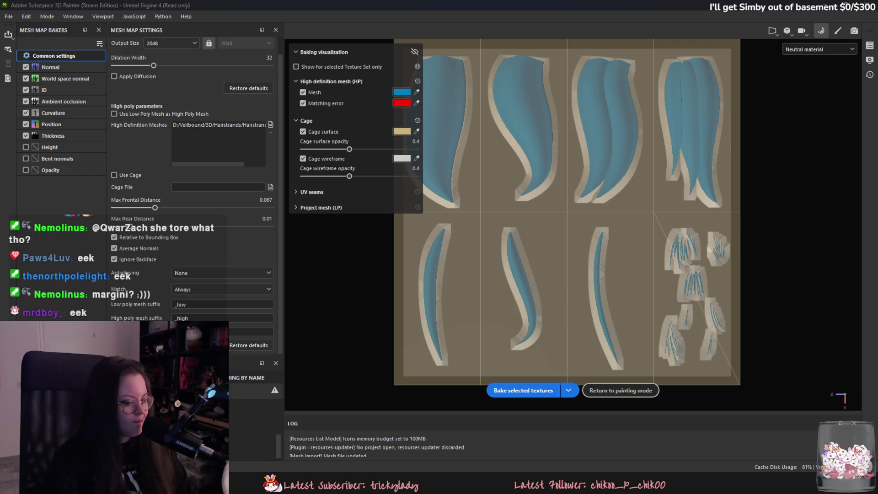
pyautogui.moveTo(542, 455)
pyautogui.mouseDown(button='middle')
pyautogui.moveTo(583, 330)
pyautogui.moveTo(608, 364)
pyautogui.moveTo(625, 292)
pyautogui.moveTo(668, 309)
pyautogui.moveTo(497, 254)
pyautogui.moveTo(434, 183)
pyautogui.mouseUp(button='middle')
pyautogui.hotkey('shift', 'd')
pyautogui.press('z')
pyautogui.click(608, 342)
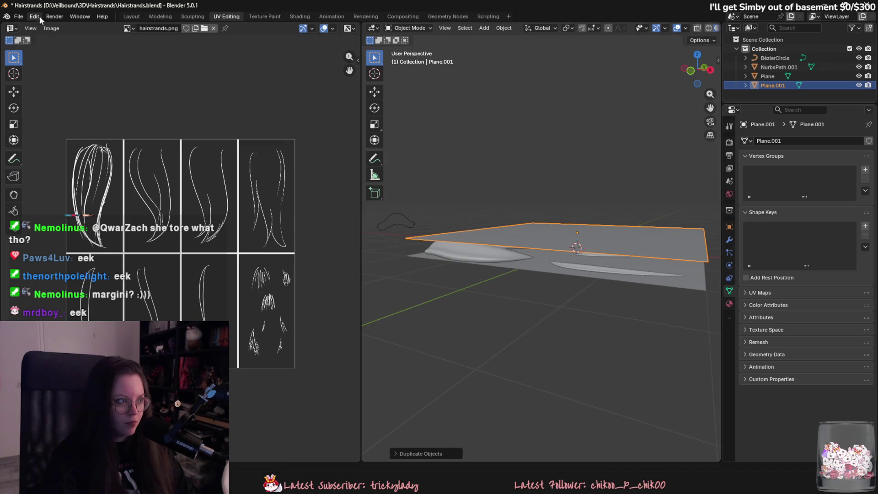
# Export the raised Plane.001 to FBX under the file name Hairstrands_cage.fbx
pyautogui.click(18, 16)
pyautogui.moveTo(68, 155)
pyautogui.click(152, 231)
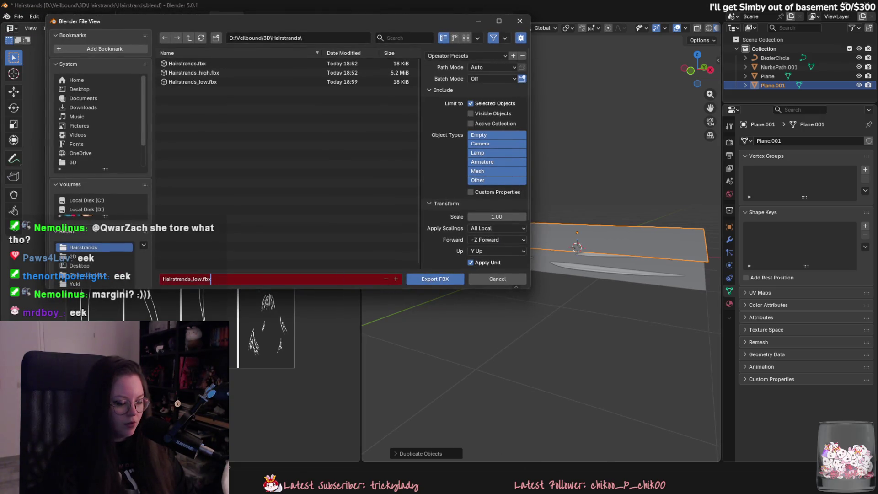
pyautogui.click(198, 278)
pyautogui.write('cage')
pyautogui.press('Return')
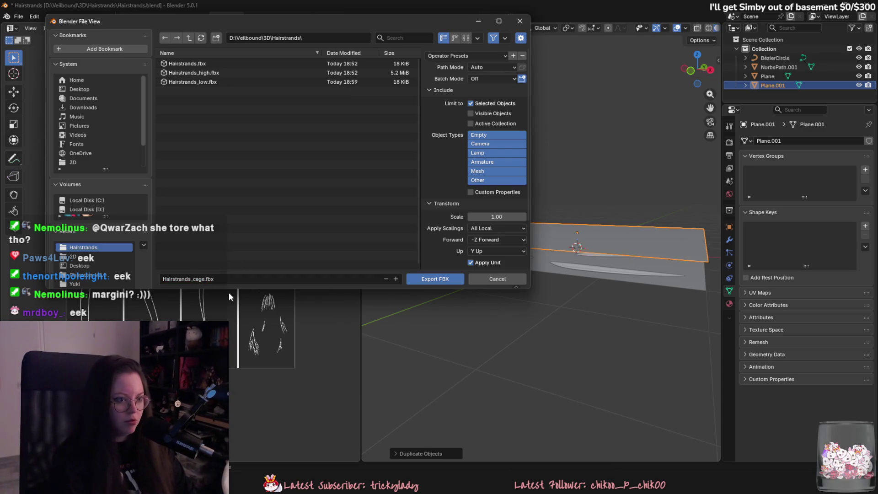
pyautogui.click(435, 279)
pyautogui.hotkey('alt', 'Tab')
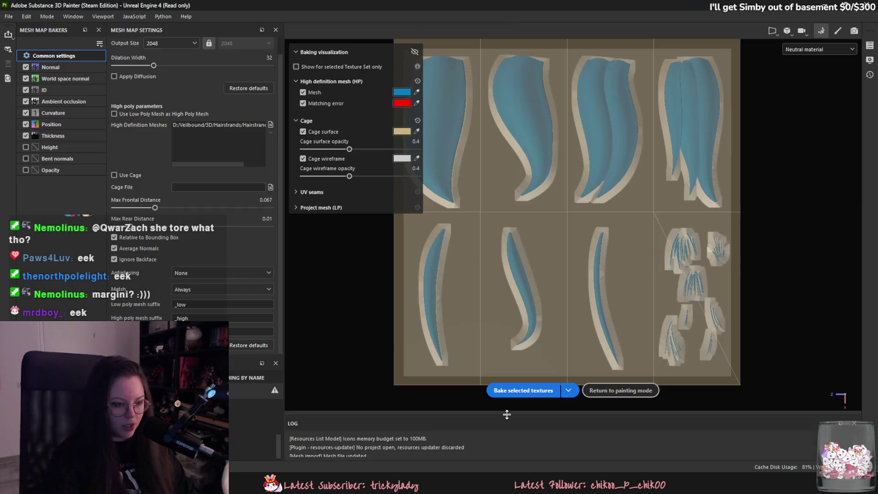
# Load Hairstrands_cage.fbx as the cage file and enable Use Cage
pyautogui.click(271, 187)
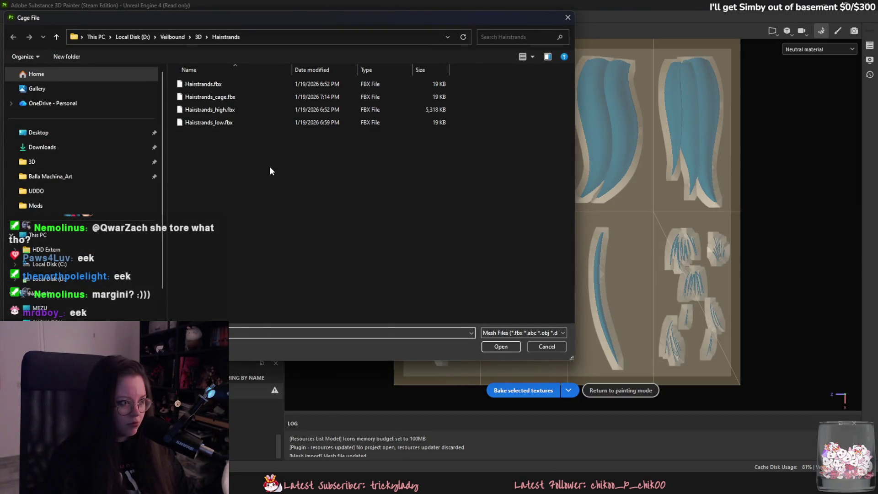
pyautogui.doubleClick(239, 98)
pyautogui.keyDown('alt'); pyautogui.moveTo(464, 273); pyautogui.dragTo(498, 269); pyautogui.keyUp('alt')
pyautogui.click(114, 175)
pyautogui.moveTo(528, 240)
pyautogui.keyDown('alt'); pyautogui.mouseDown()
pyautogui.moveTo(366, 249)
pyautogui.moveTo(392, 288)
pyautogui.moveTo(441, 258)
pyautogui.moveTo(205, 317)
pyautogui.mouseUp(); pyautogui.keyUp('alt')
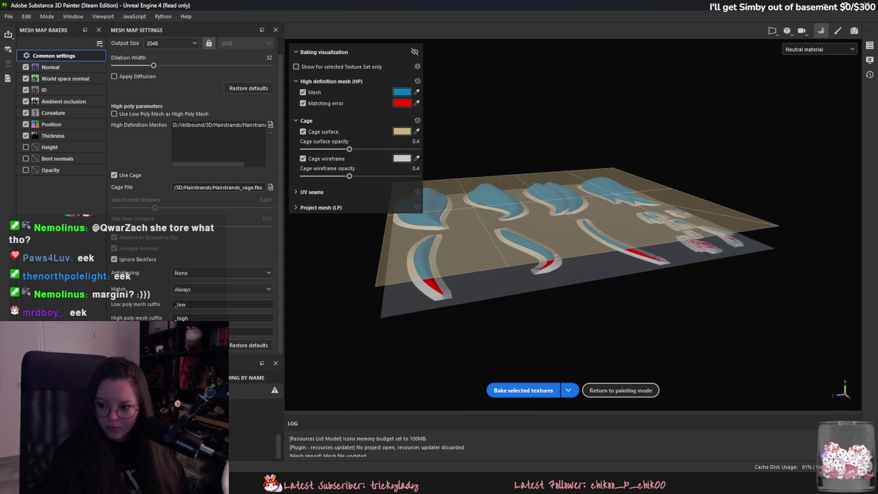
# Set antialiasing to Supersampling 4x and bake the selected mesh maps
pyautogui.click(225, 272)
pyautogui.click(226, 294)
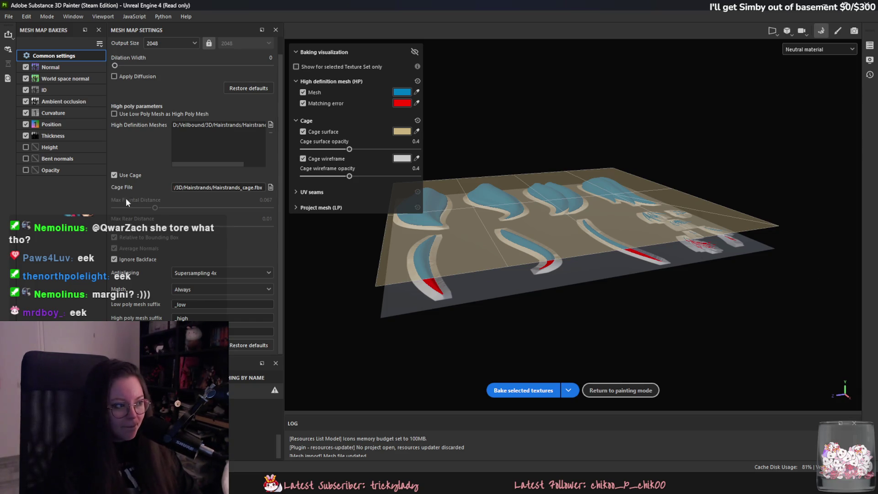
pyautogui.click(69, 135)
pyautogui.click(523, 390)
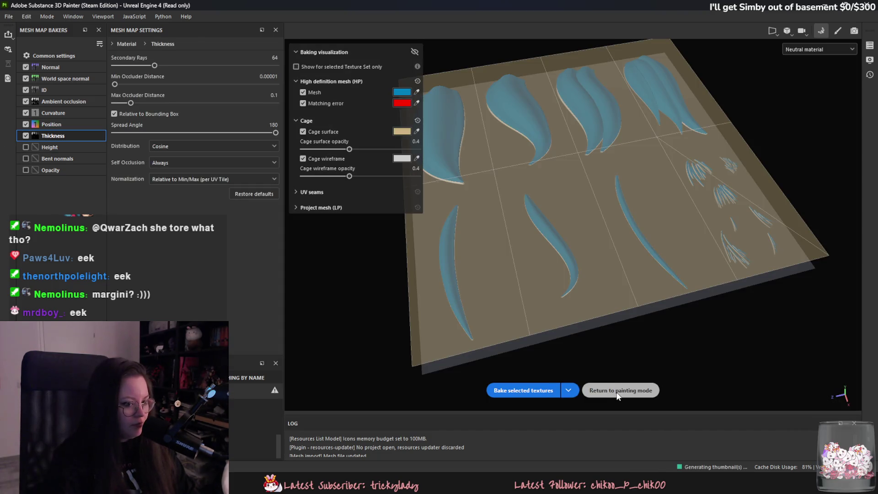
# After checking the baked plane, change the hair fill layer's base colour from grey to black
pyautogui.click(615, 391)
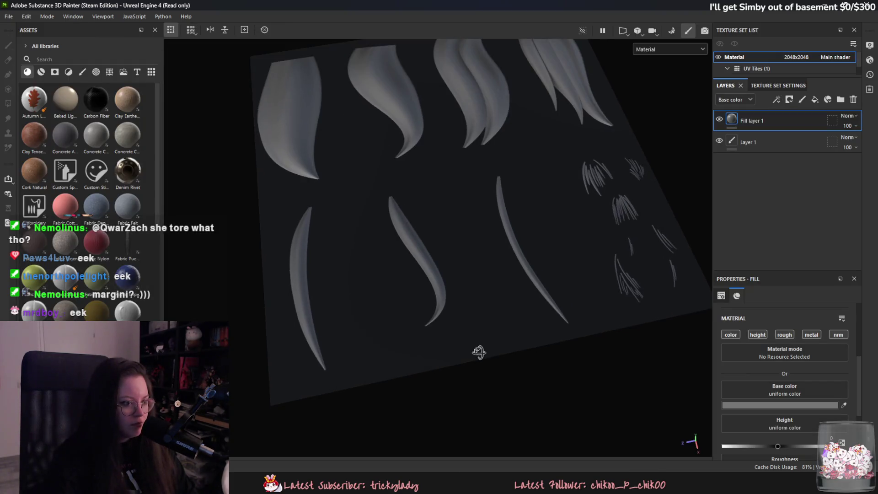
pyautogui.keyDown('alt'); pyautogui.moveTo(479, 351); pyautogui.dragTo(460, 323); pyautogui.keyUp('alt')
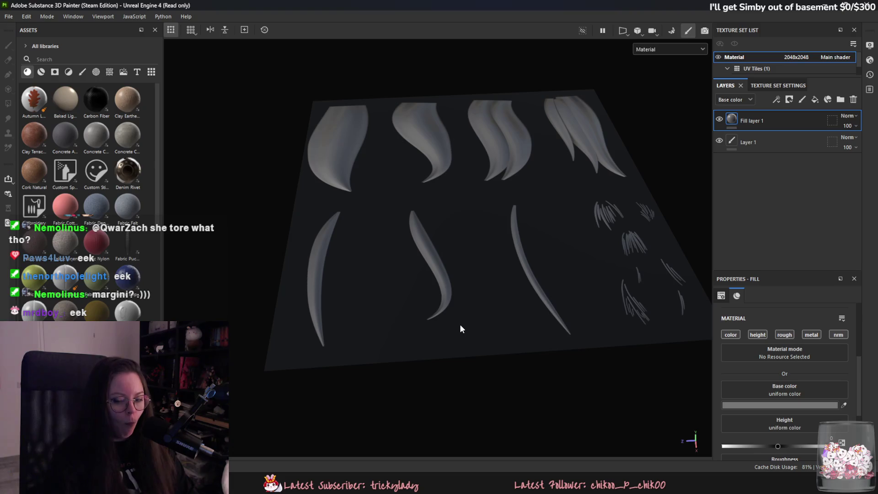
pyautogui.click(720, 120)
pyautogui.click(721, 120)
pyautogui.moveTo(521, 245)
pyautogui.keyDown('alt'); pyautogui.mouseDown()
pyautogui.moveTo(529, 294)
pyautogui.moveTo(519, 314)
pyautogui.moveTo(517, 265)
pyautogui.moveTo(507, 281)
pyautogui.mouseUp(); pyautogui.keyUp('alt')
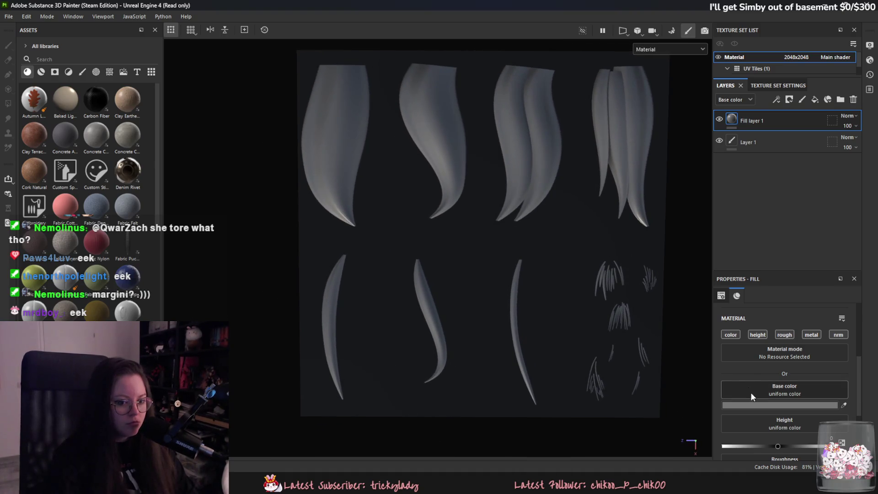
pyautogui.click(755, 402)
pyautogui.moveTo(713, 347); pyautogui.dragTo(700, 436)
pyautogui.click(755, 168)
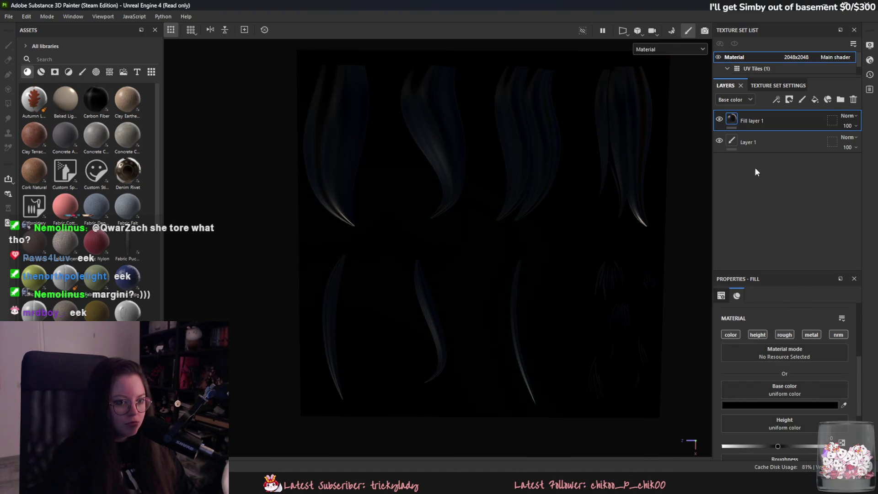
pyautogui.moveTo(680, 186)
pyautogui.keyDown('alt'); pyautogui.mouseDown()
pyautogui.moveTo(605, 197)
pyautogui.moveTo(580, 190)
pyautogui.moveTo(590, 241)
pyautogui.mouseUp(); pyautogui.keyUp('alt')
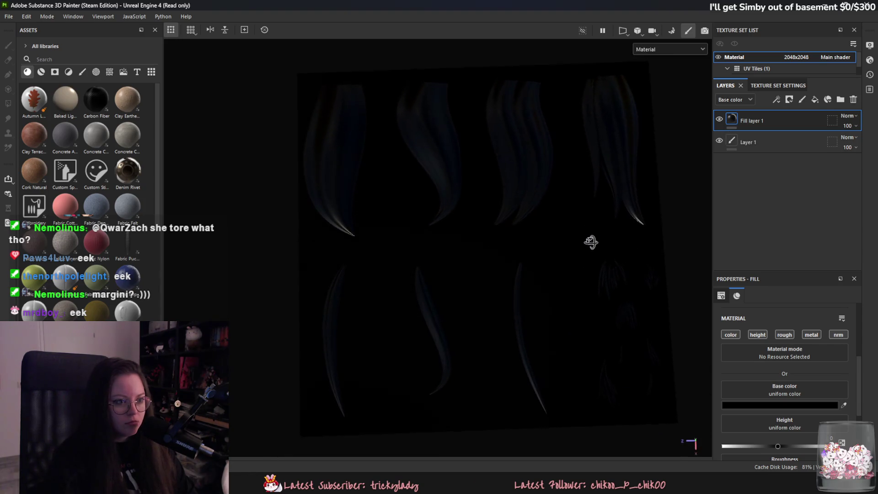
pyautogui.click(719, 119)
pyautogui.click(8, 16)
pyautogui.click(32, 160)
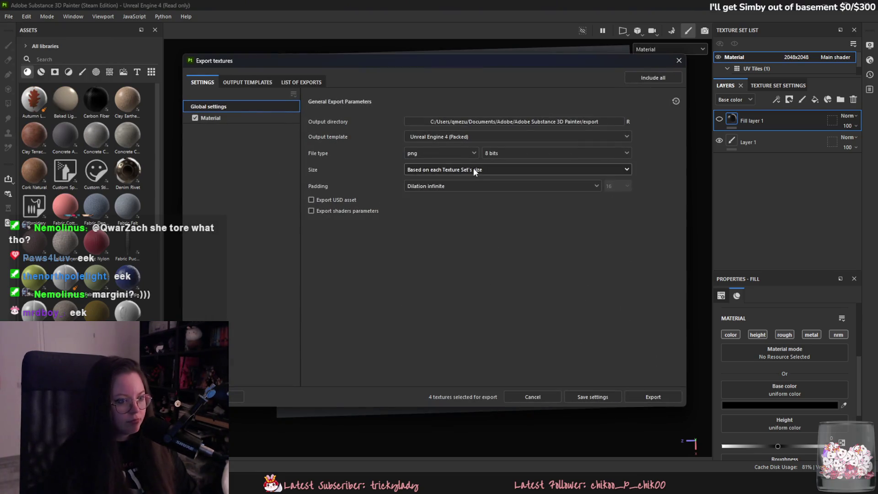
# Set the texture export size to 2048 and the output folder to D:/Veilbound/3D/Hairstrands
pyautogui.click(473, 170)
pyautogui.click(476, 238)
pyautogui.click(613, 122)
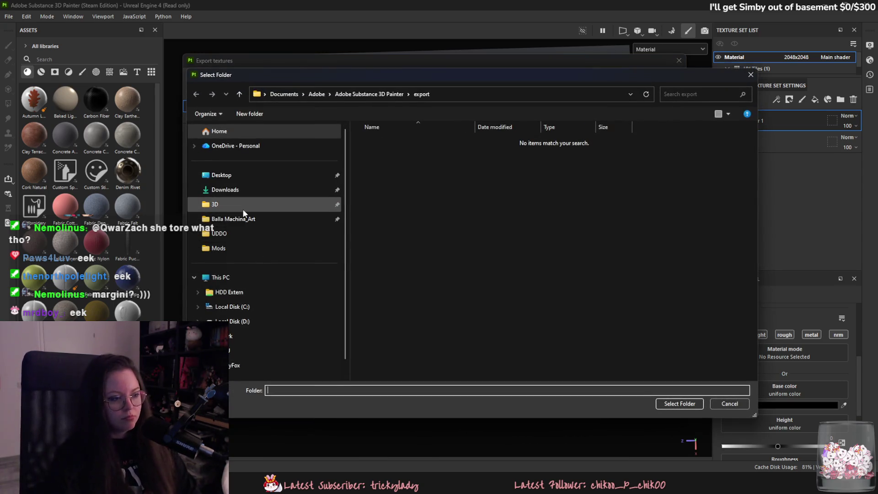
pyautogui.click(243, 210)
pyautogui.click(356, 93)
pyautogui.doubleClick(380, 142)
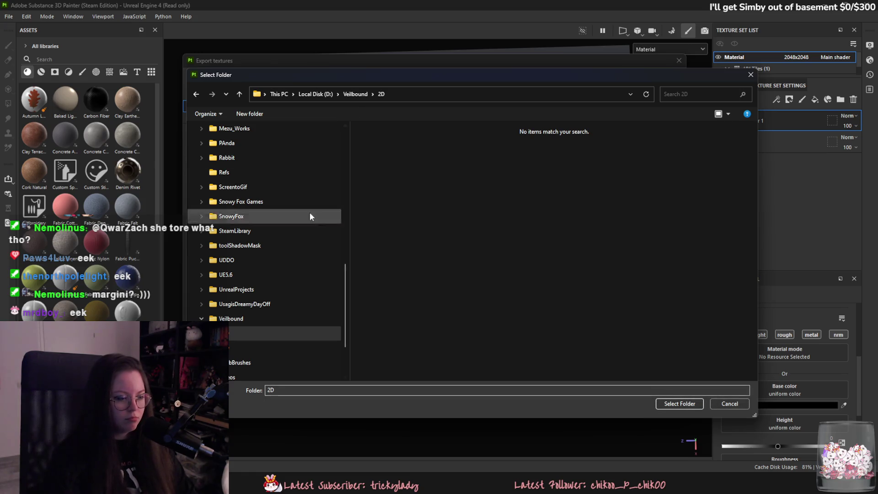
pyautogui.click(288, 347)
pyautogui.doubleClick(404, 218)
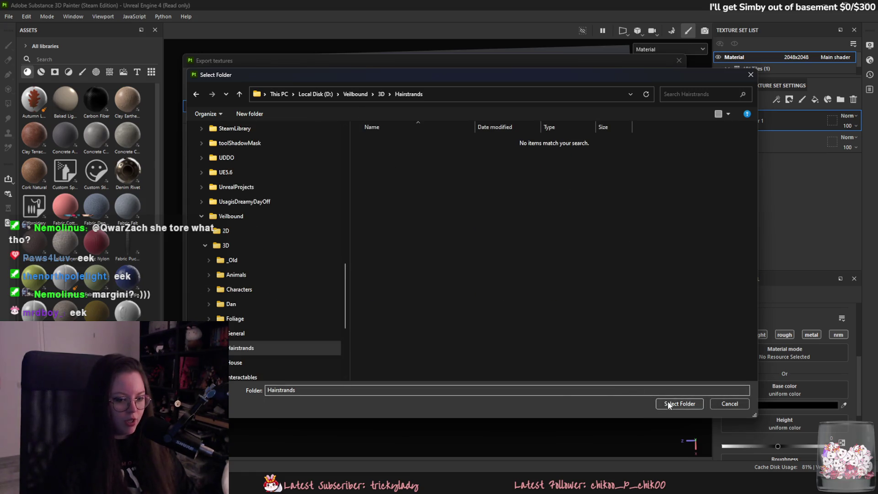
pyautogui.click(668, 405)
# Choose a padding option and export the hair textures
pyautogui.click(523, 185)
pyautogui.click(500, 221)
pyautogui.click(653, 396)
pyautogui.click(588, 396)
# Save the Painter project as hairstrandsa in the Hairstrands folder
pyautogui.hotkey('ctrl', 's')
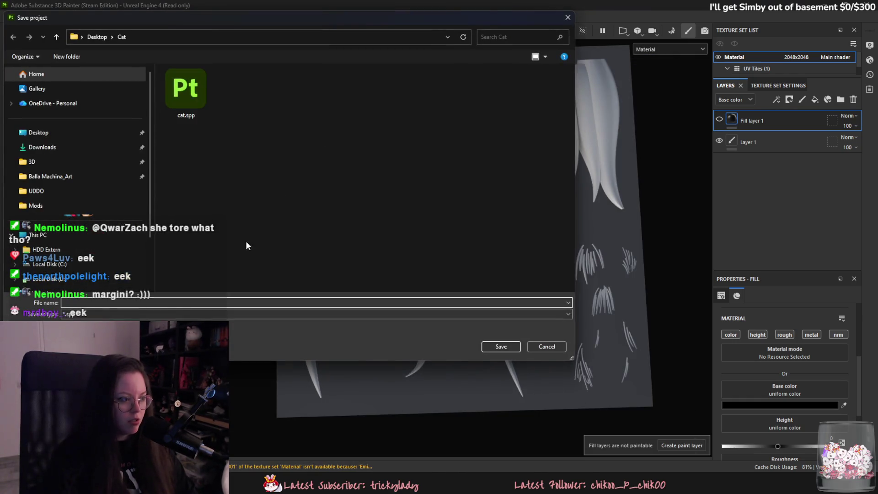
pyautogui.click(46, 279)
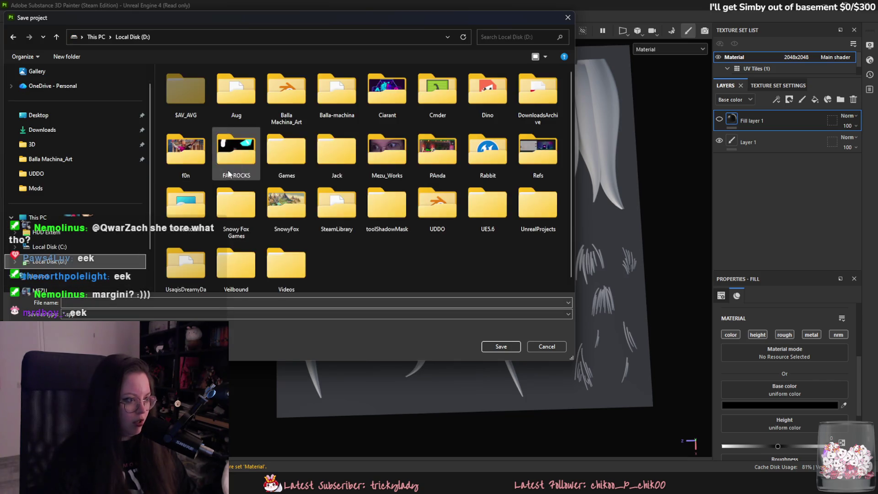
pyautogui.click(97, 152)
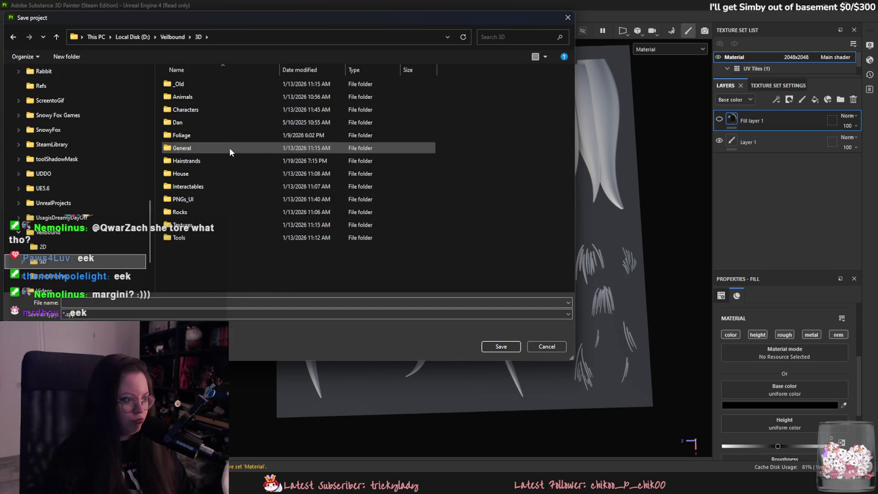
pyautogui.doubleClick(231, 163)
pyautogui.click(475, 303)
pyautogui.write('hairstr')
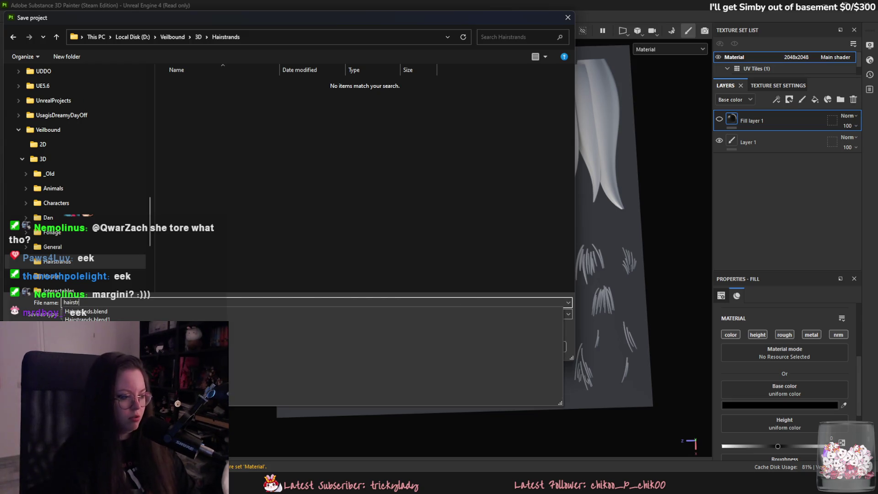
pyautogui.write('andsa')
pyautogui.press('Return')
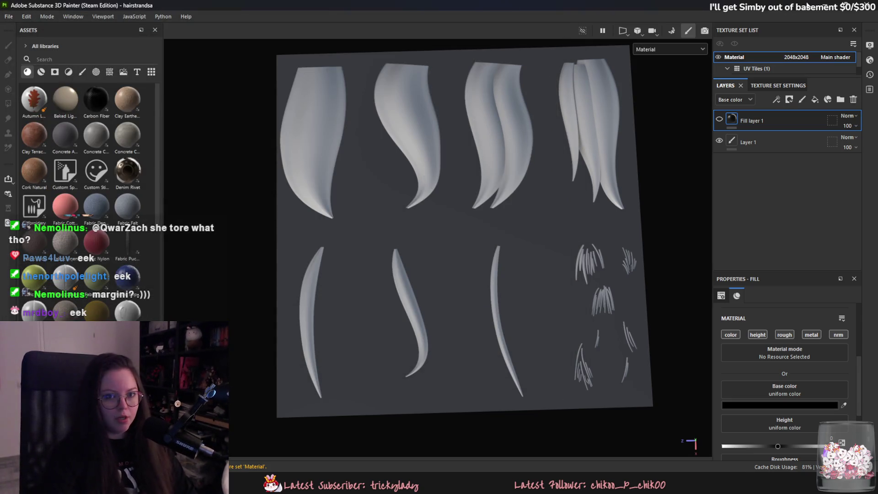
pyautogui.click(823, 5)
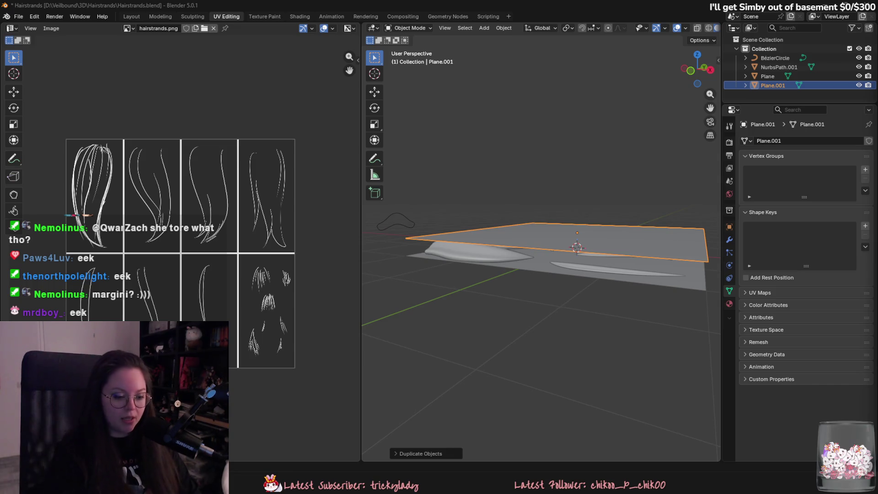
# Save the Hairstrands.blend file
pyautogui.moveTo(624, 176); pyautogui.dragTo(540, 171, button='middle')
pyautogui.moveTo(425, 255); pyautogui.dragTo(485, 267, button='middle')
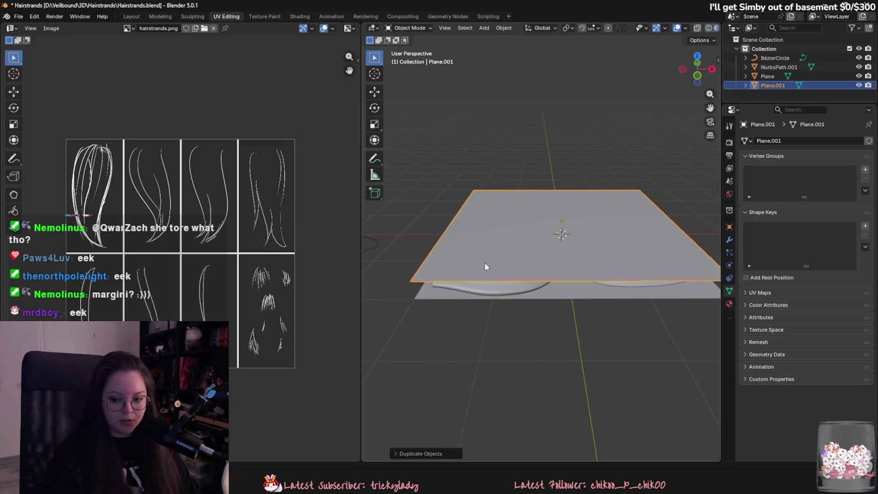
pyautogui.moveTo(540, 133); pyautogui.dragTo(455, 145, button='middle')
pyautogui.hotkey('ctrl', 's')
pyautogui.moveTo(475, 326); pyautogui.dragTo(508, 349, button='middle')
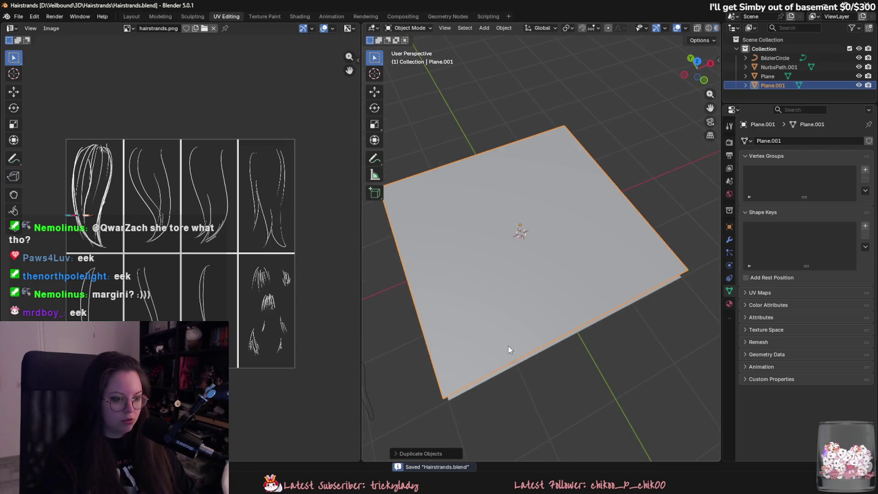
# Open Yuki.blend from the recent files list
pyautogui.click(19, 17)
pyautogui.moveTo(92, 45)
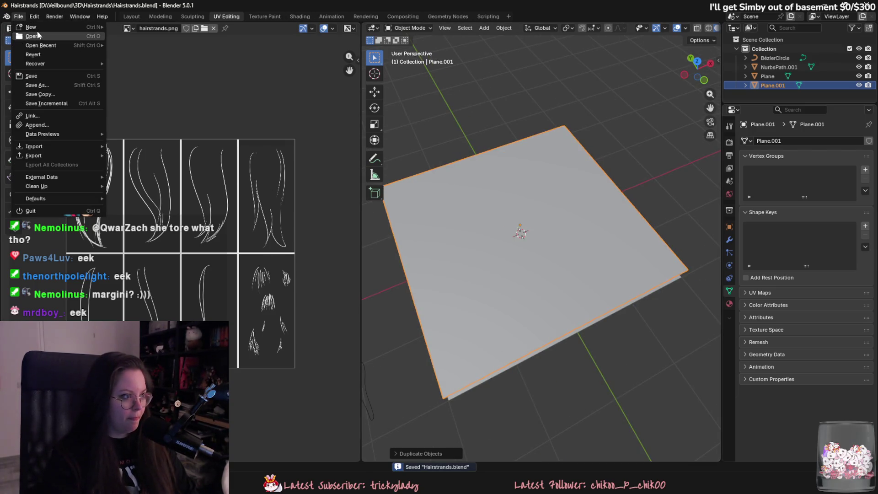
pyautogui.click(134, 53)
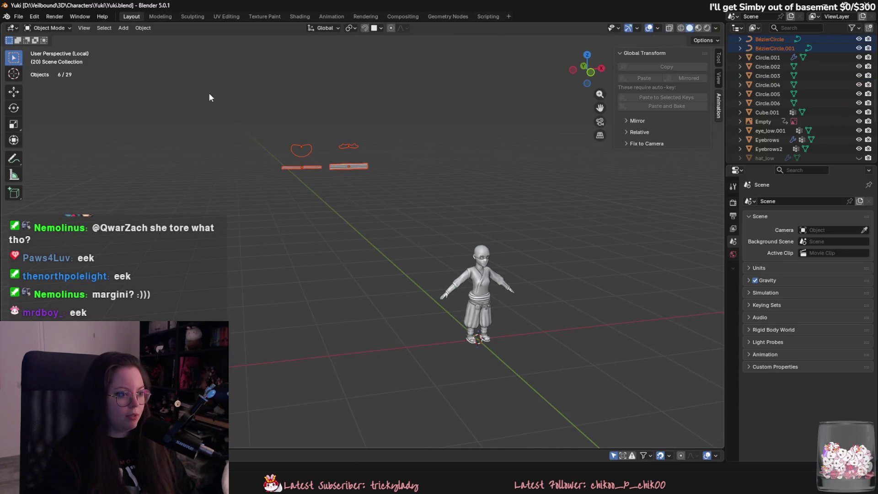
# Delete the four stray curves, unhide the hat, and save the Yuki file
pyautogui.press('Delete')
pyautogui.moveTo(433, 249)
pyautogui.mouseDown(button='middle')
pyautogui.moveTo(487, 251)
pyautogui.moveTo(526, 233)
pyautogui.moveTo(478, 265)
pyautogui.moveTo(531, 277)
pyautogui.mouseUp(button='middle')
pyautogui.hotkey('alt', 'h')
pyautogui.scroll(5, 533, 237)
pyautogui.hotkey('ctrl', 's')
pyautogui.click(478, 265)
pyautogui.scroll(3, 546, 274)
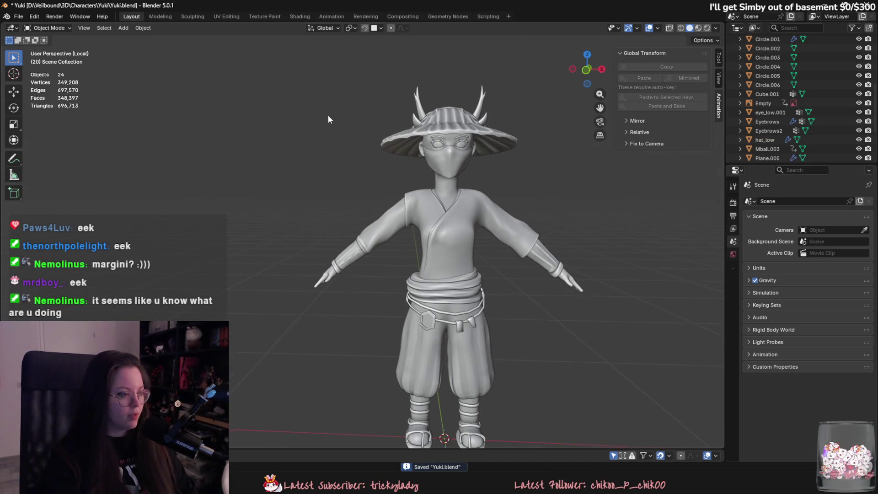
# Add a plane and scale it to 0.351 on Y and 0.185 on X
pyautogui.click(123, 28)
pyautogui.moveTo(133, 41)
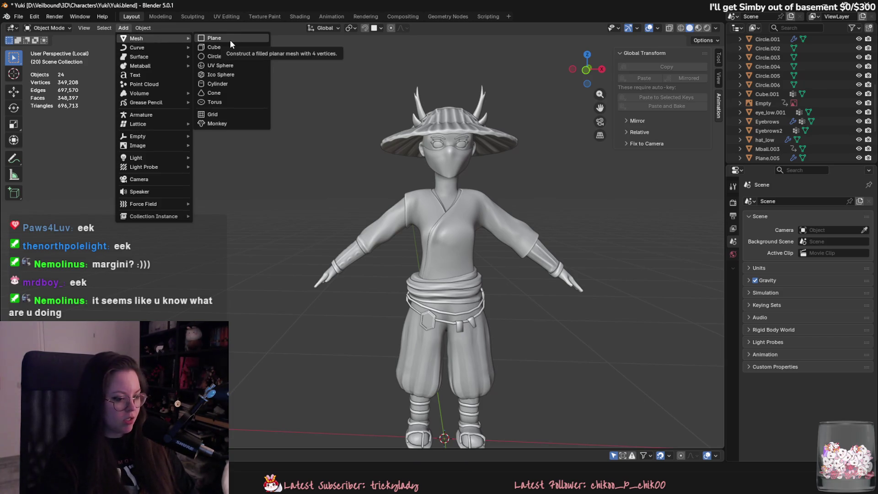
pyautogui.click(230, 39)
pyautogui.moveTo(380, 202); pyautogui.dragTo(534, 306, button='middle')
pyautogui.press('s')
pyautogui.press('y')
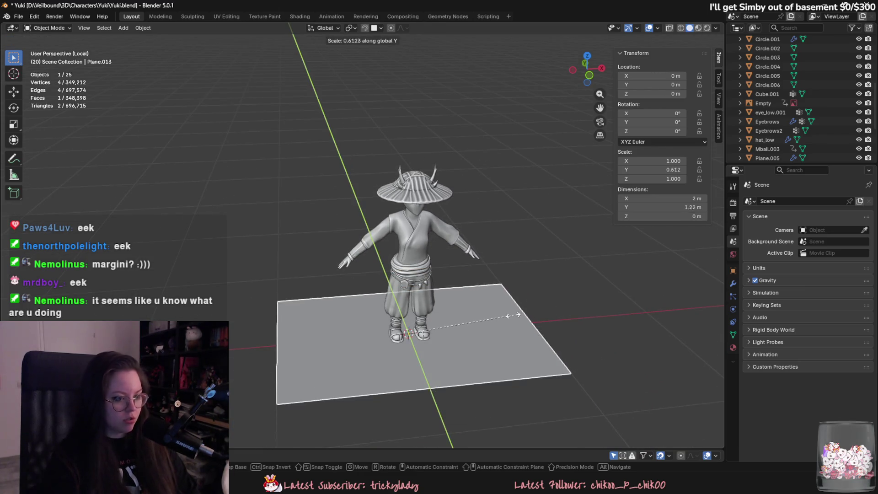
pyautogui.click(468, 318)
pyautogui.press('s')
pyautogui.press('x')
pyautogui.click(439, 311)
# Move the plane along X, then reset its location and scale with Alt+G and Alt+S
pyautogui.press('g')
pyautogui.press('x')
pyautogui.click(345, 315)
pyautogui.hotkey('alt', 'g')
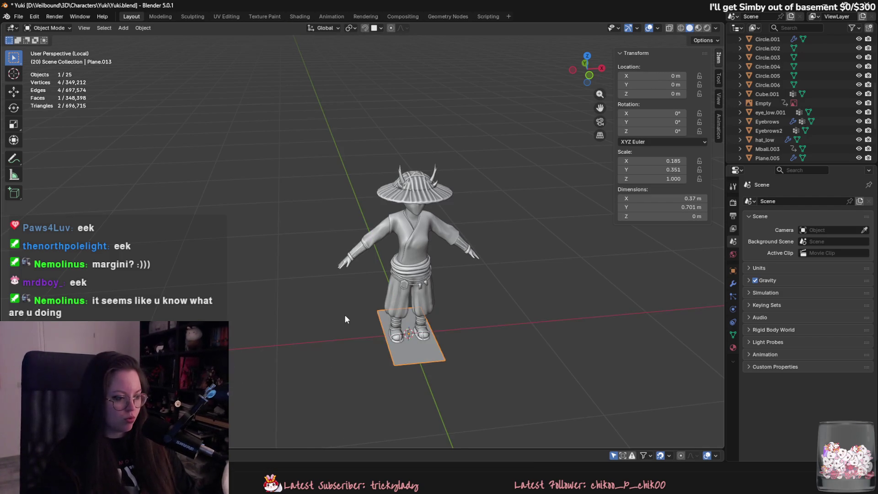
pyautogui.hotkey('alt', 's')
pyautogui.moveTo(344, 314); pyautogui.dragTo(357, 220, button='middle')
pyautogui.click(230, 17)
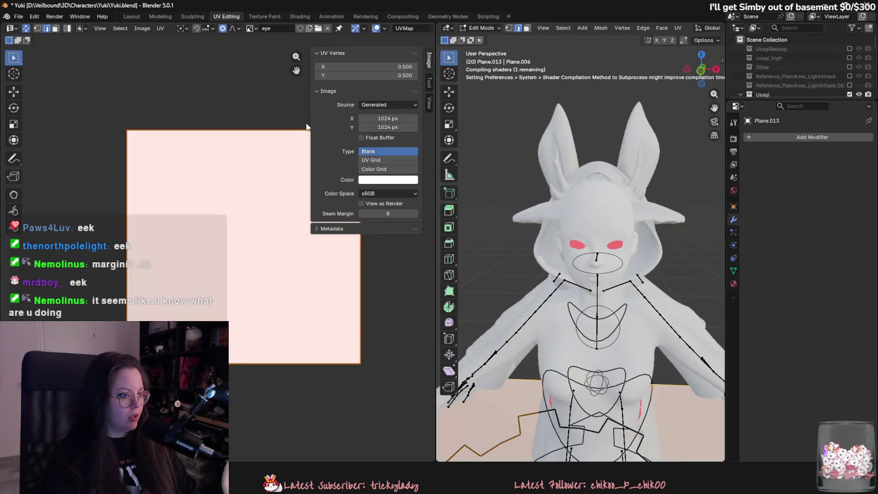
# Open the Hairstrands BaseColor texture in the UV editor
pyautogui.click(317, 28)
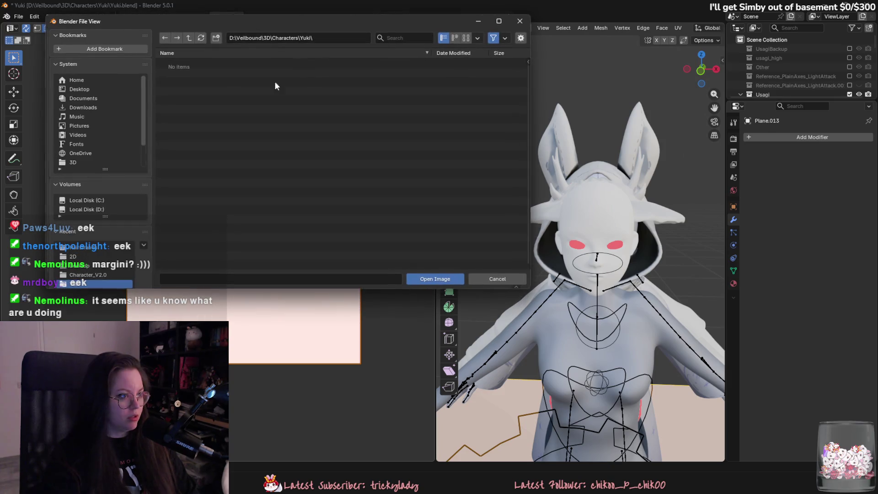
pyautogui.click(90, 136)
pyautogui.click(191, 116)
pyautogui.doubleClick(203, 63)
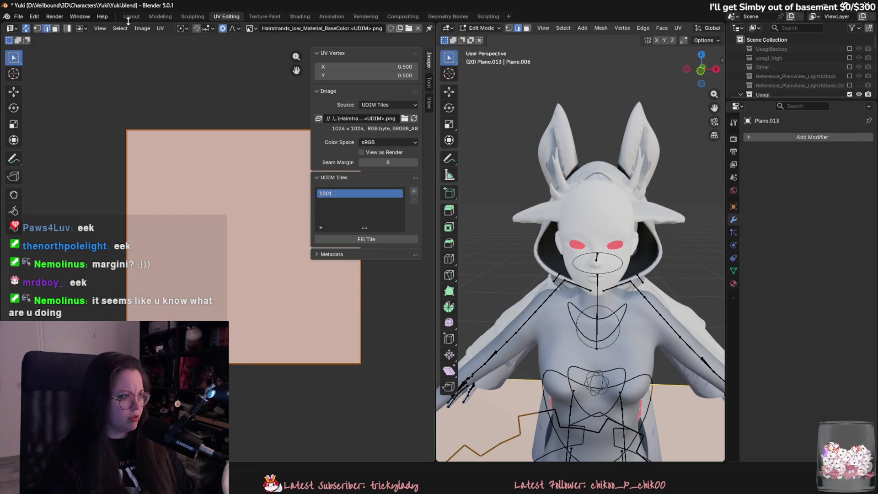
# Create a new material for the plane named Hairstrands, with material preview shading on
pyautogui.click(129, 17)
pyautogui.click(698, 28)
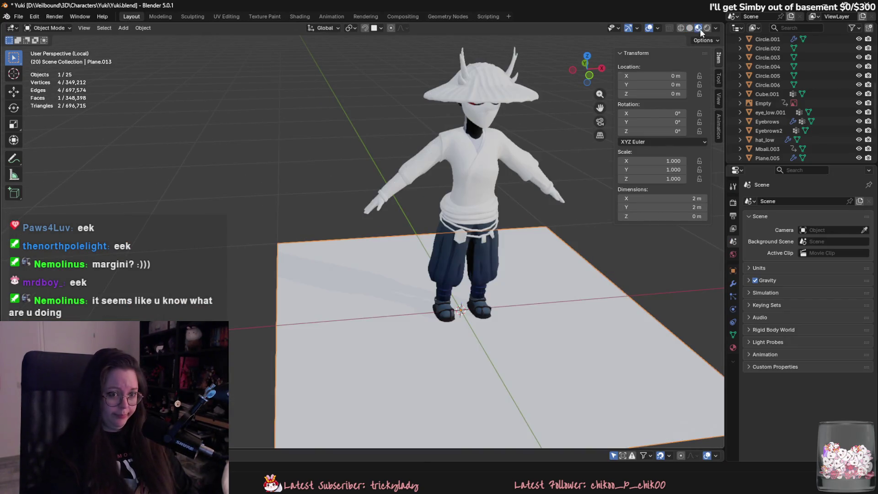
pyautogui.click(734, 348)
pyautogui.click(750, 240)
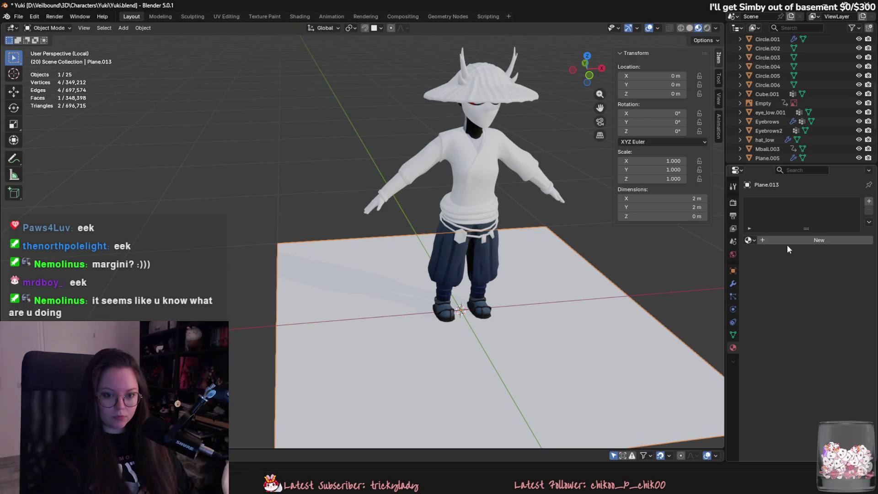
pyautogui.click(789, 242)
pyautogui.doubleClick(772, 240)
pyautogui.write('H')
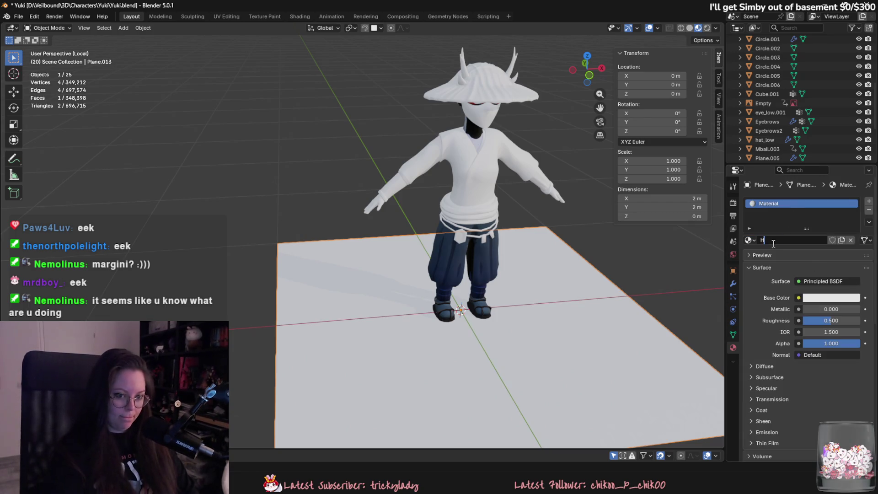
pyautogui.write('airstrands')
pyautogui.press('Return')
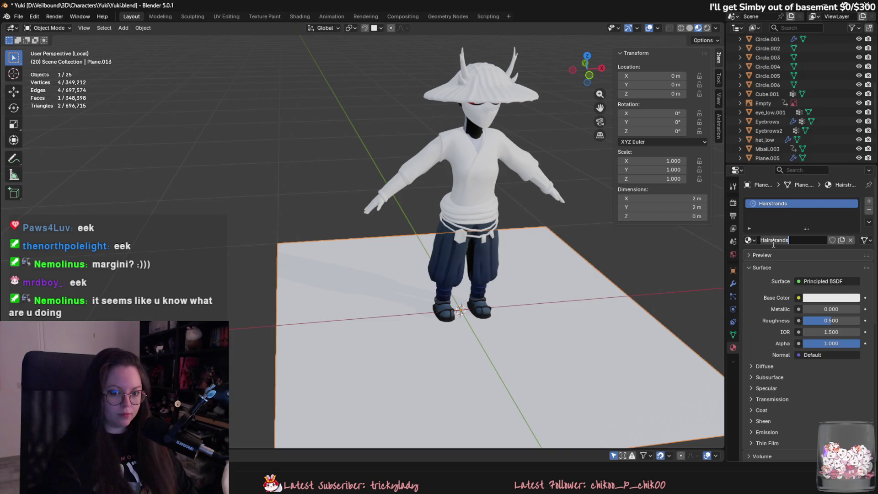
# Drive the material's Base Color with the Hairstrands UDIM image texture
pyautogui.moveTo(602, 259); pyautogui.dragTo(608, 292, button='middle')
pyautogui.click(798, 299)
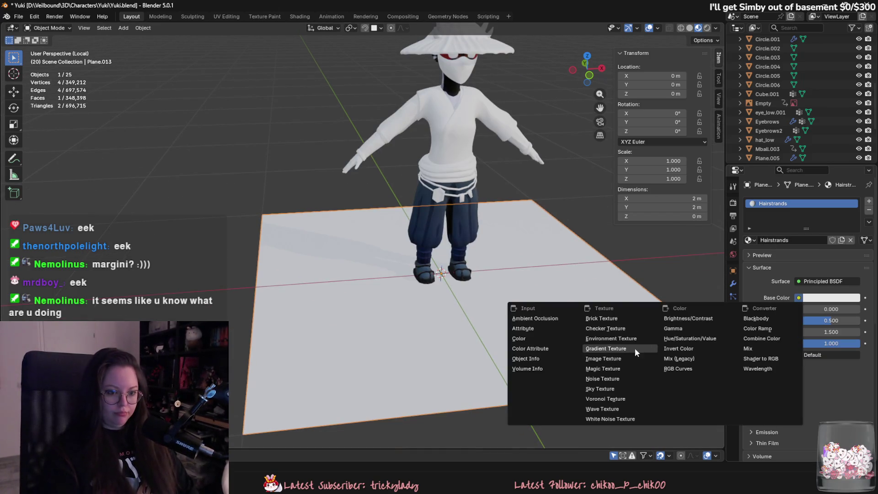
pyautogui.click(625, 357)
pyautogui.click(752, 311)
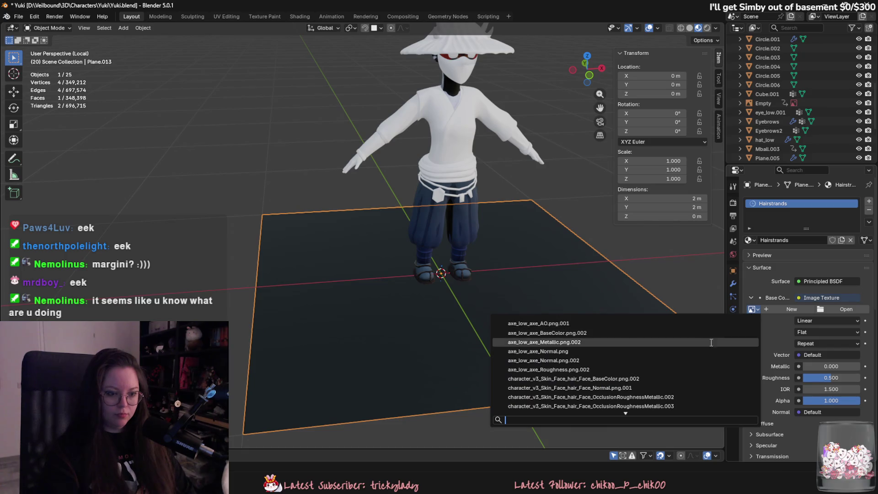
pyautogui.write('hairstra')
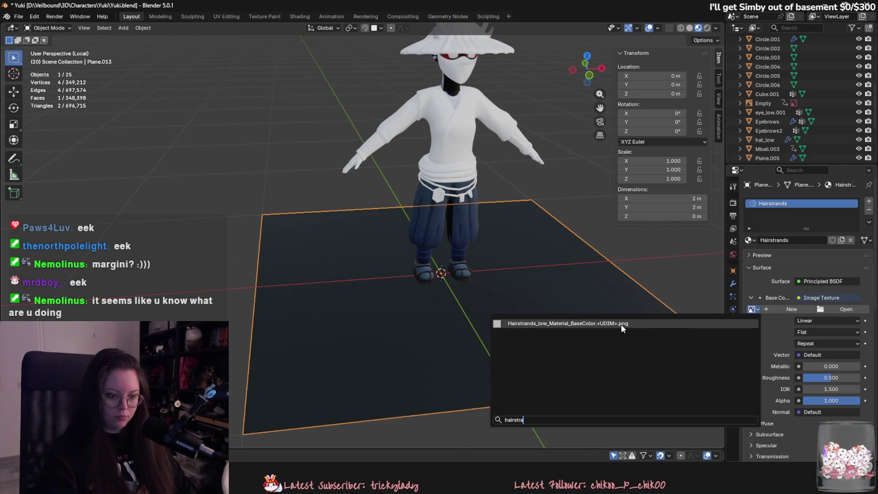
pyautogui.click(621, 325)
pyautogui.moveTo(621, 325); pyautogui.dragTo(585, 364, button='middle')
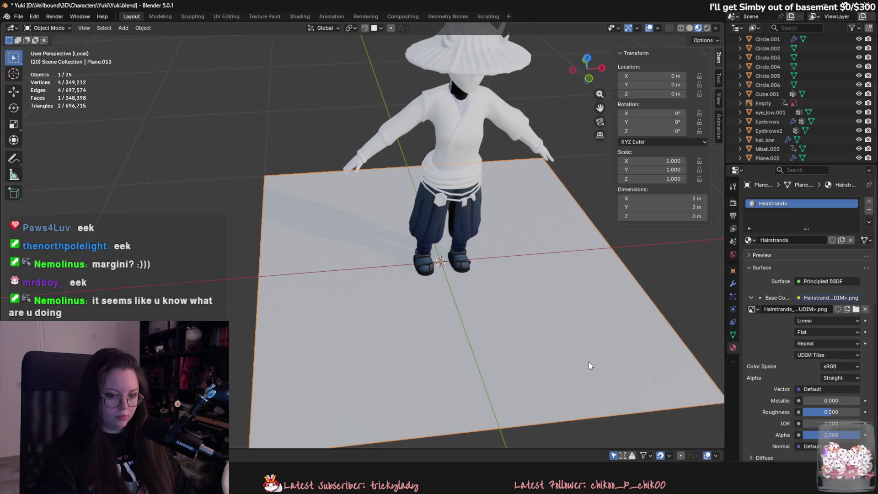
# Open the Hairstrands OcclusionRoughnessMetallic texture in the UV editor
pyautogui.click(240, 16)
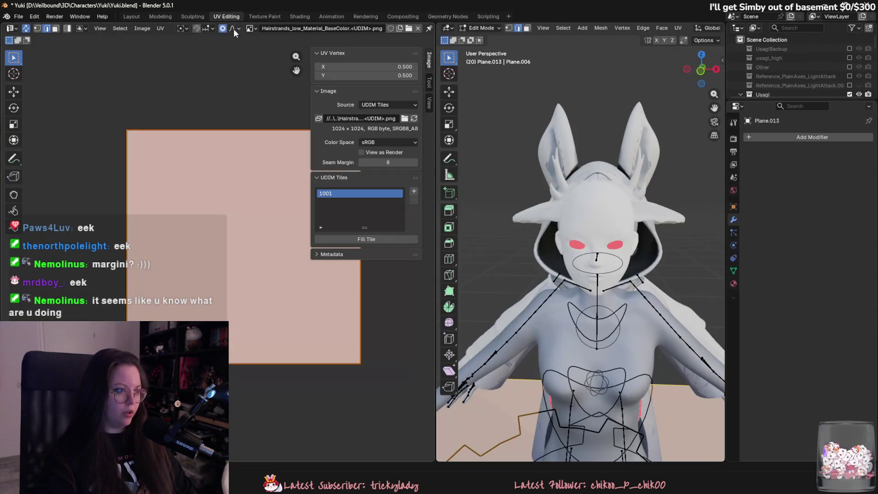
pyautogui.click(410, 29)
pyautogui.click(238, 73)
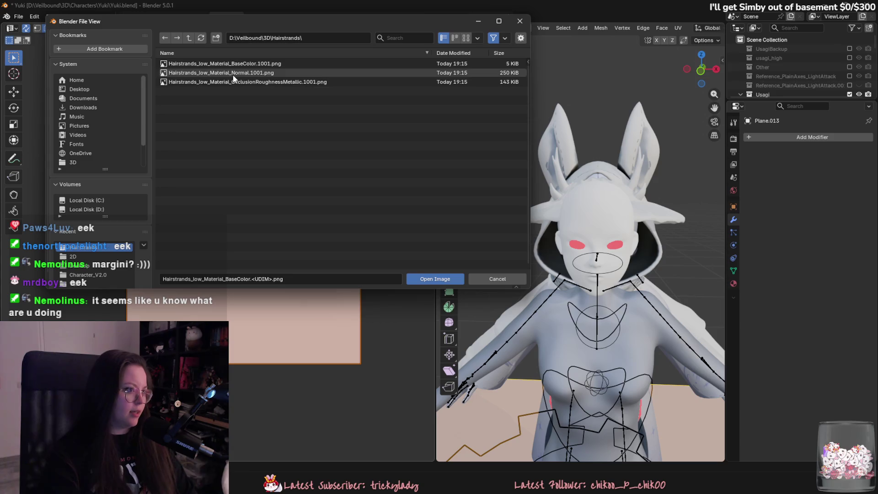
pyautogui.moveTo(242, 75)
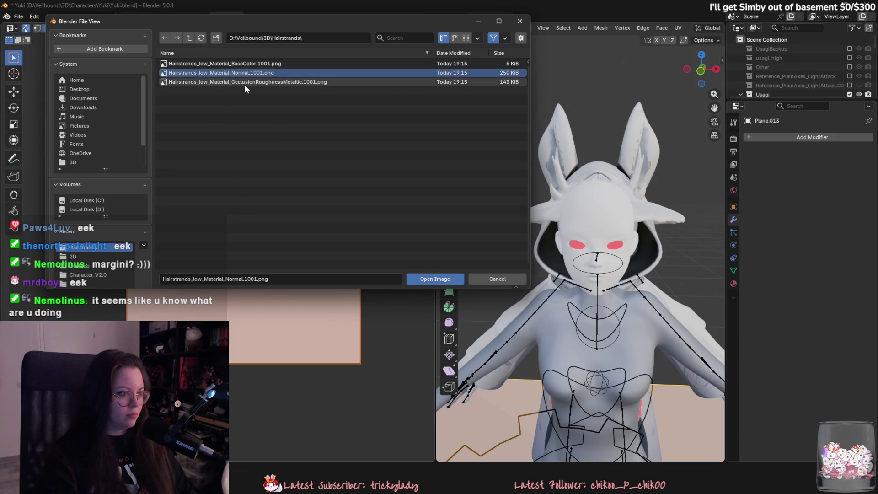
pyautogui.doubleClick(245, 83)
pyautogui.moveTo(249, 178); pyautogui.dragTo(219, 191, button='middle')
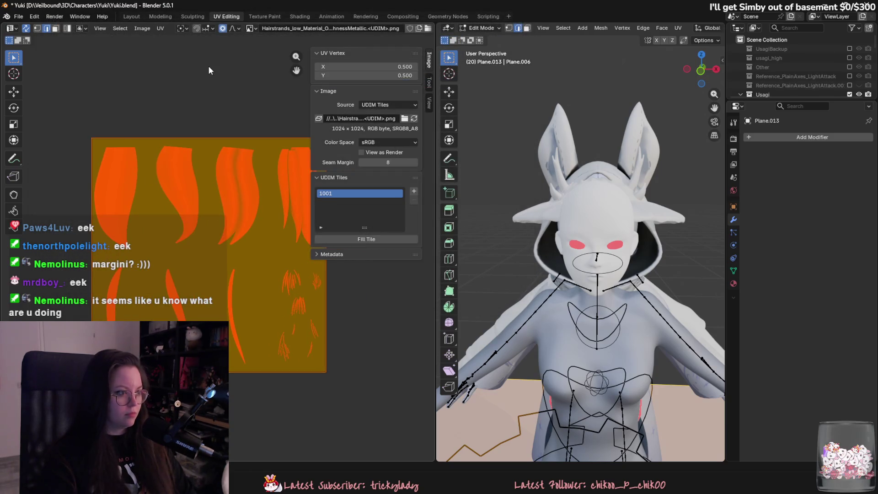
# Assign the Hairstrands BaseColor image to Plane.013 in Layout, showing orange strands on green
pyautogui.click(124, 17)
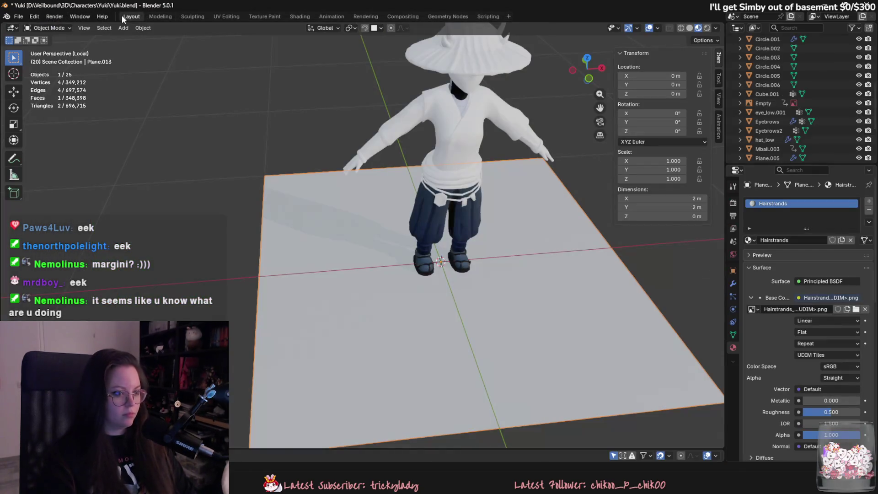
pyautogui.click(752, 309)
pyautogui.click(704, 372)
pyautogui.moveTo(564, 309)
pyautogui.mouseDown(button='middle')
pyautogui.moveTo(409, 309)
pyautogui.moveTo(482, 320)
pyautogui.mouseUp(button='middle')
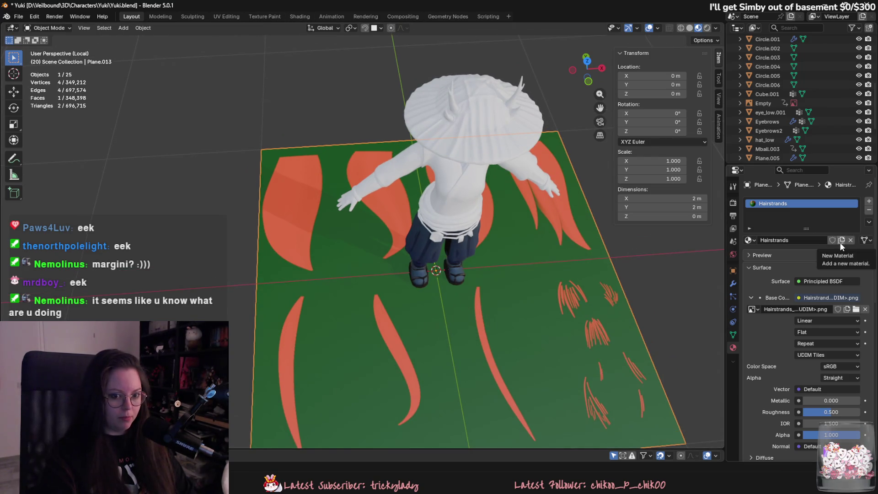
pyautogui.click(856, 309)
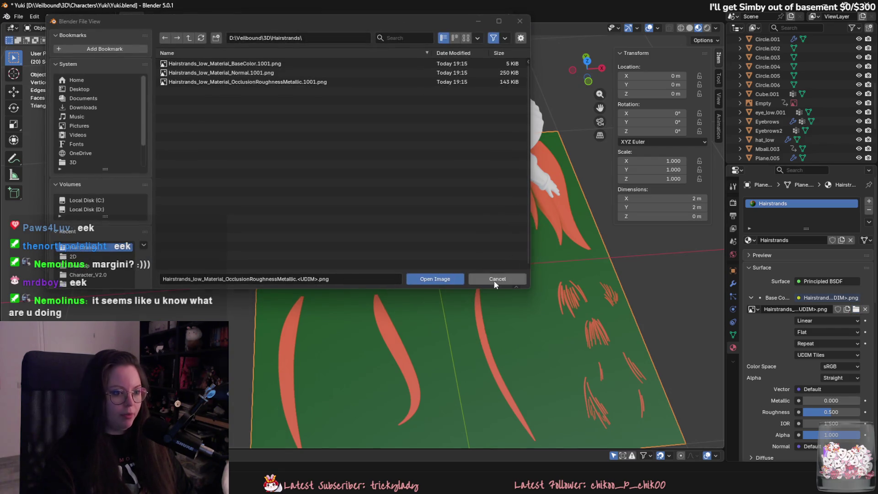
pyautogui.click(497, 279)
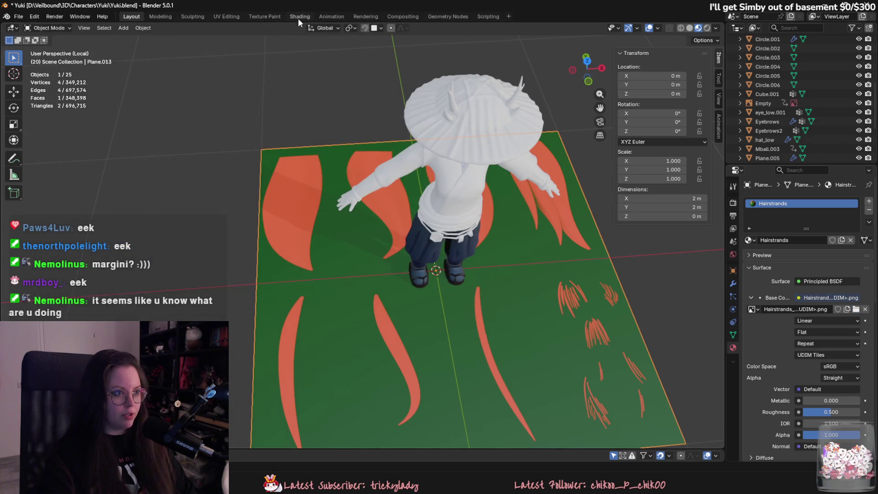
# In Shading, delete the old image texture node and start Principled texture setup on the BSDF
pyautogui.click(299, 20)
pyautogui.click(382, 369)
pyautogui.press('Delete')
pyautogui.scroll(3, 397, 371)
pyautogui.click(429, 332)
pyautogui.hotkey('ctrl', 'shift', 't')
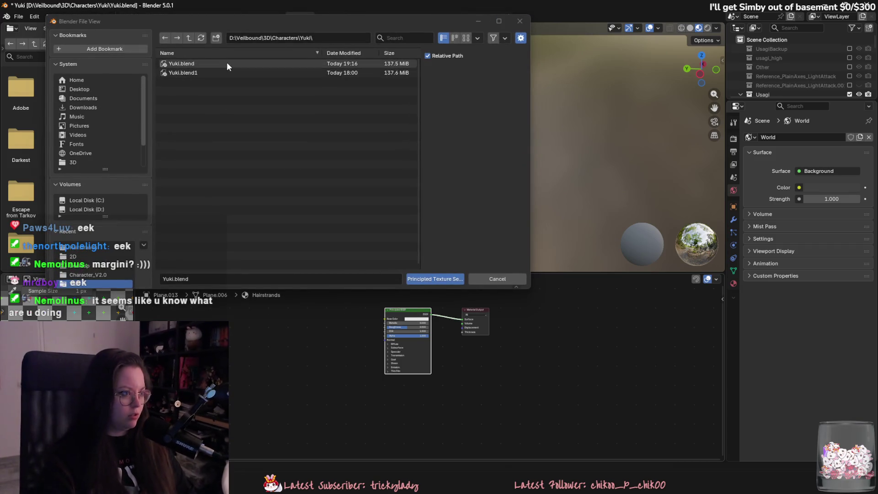
# Wire the three Hairstrands texture maps from the Hairstrands folder into the Principled BSDF
pyautogui.click(193, 35)
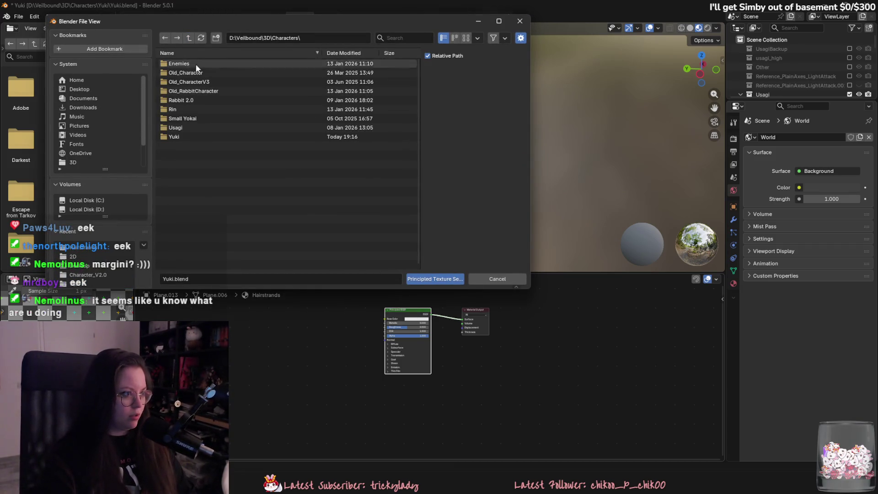
pyautogui.click(187, 42)
pyautogui.click(194, 119)
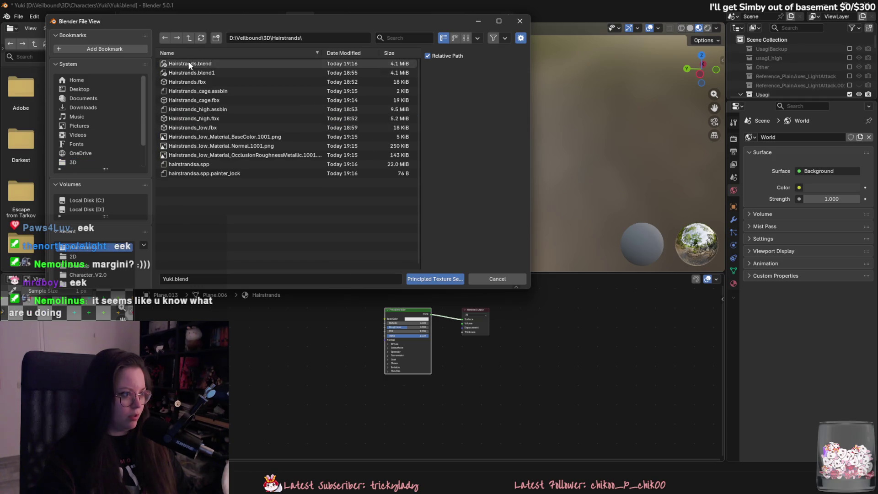
pyautogui.click(210, 137)
pyautogui.keyDown('shift'); pyautogui.click(210, 146); pyautogui.keyUp('shift')
pyautogui.keyDown('shift'); pyautogui.click(238, 155); pyautogui.keyUp('shift')
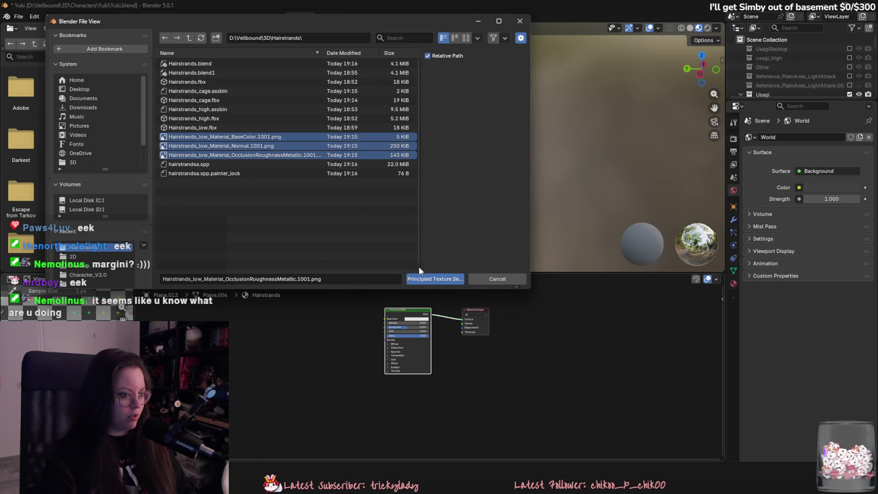
pyautogui.click(421, 279)
# Check the new texture nodes with Alpha kept at 1.000, then launch a fresh Blender window
pyautogui.moveTo(276, 202)
pyautogui.mouseDown(button='middle')
pyautogui.moveTo(339, 193)
pyautogui.moveTo(246, 196)
pyautogui.moveTo(341, 171)
pyautogui.moveTo(284, 143)
pyautogui.moveTo(317, 213)
pyautogui.moveTo(357, 185)
pyautogui.moveTo(416, 201)
pyautogui.mouseUp(button='middle')
pyautogui.moveTo(365, 323); pyautogui.dragTo(393, 340, button='middle')
pyautogui.scroll(3, 394, 341)
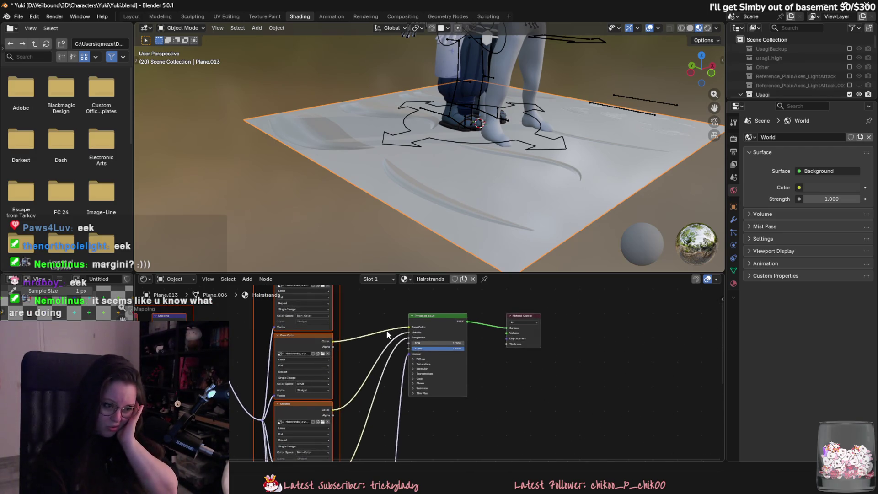
pyautogui.moveTo(454, 351)
pyautogui.mouseDown()
pyautogui.moveTo(426, 351)
pyautogui.moveTo(476, 351)
pyautogui.mouseUp()
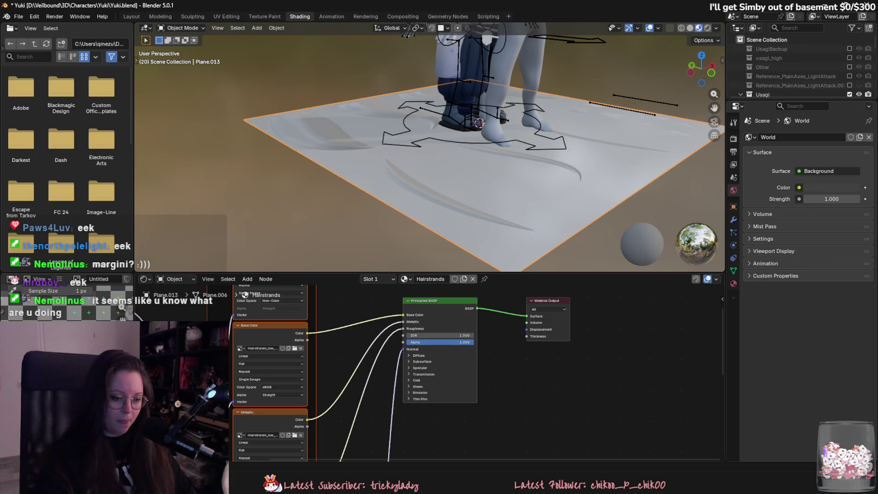
pyautogui.rightClick(544, 483)
pyautogui.click(525, 429)
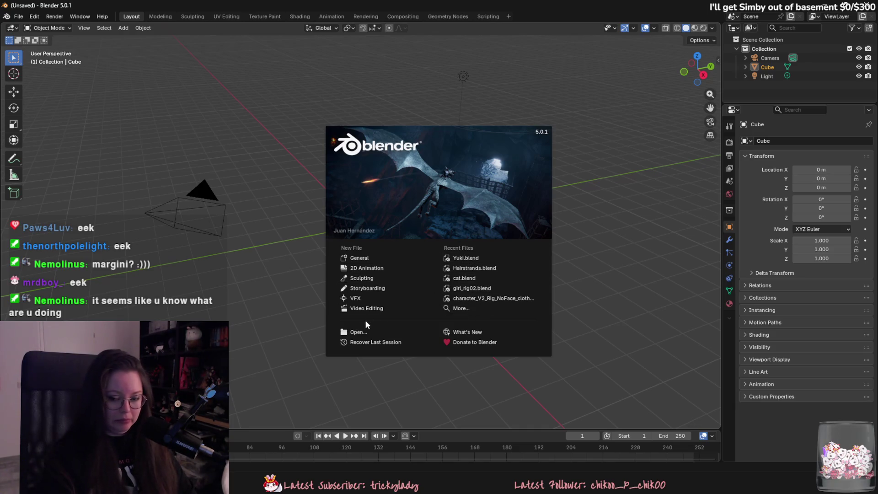
# Browse to the Foliage folder and open Tree_Pine_Asian.blend
pyautogui.click(356, 332)
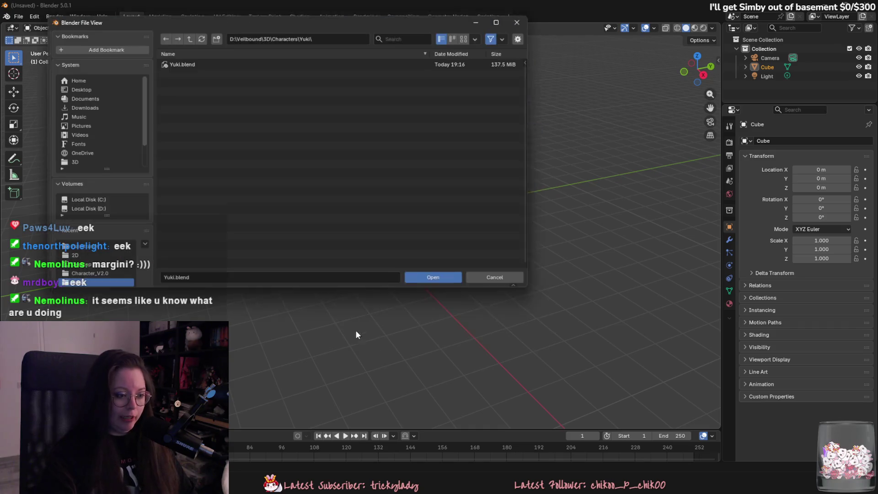
pyautogui.click(189, 39)
pyautogui.click(188, 39)
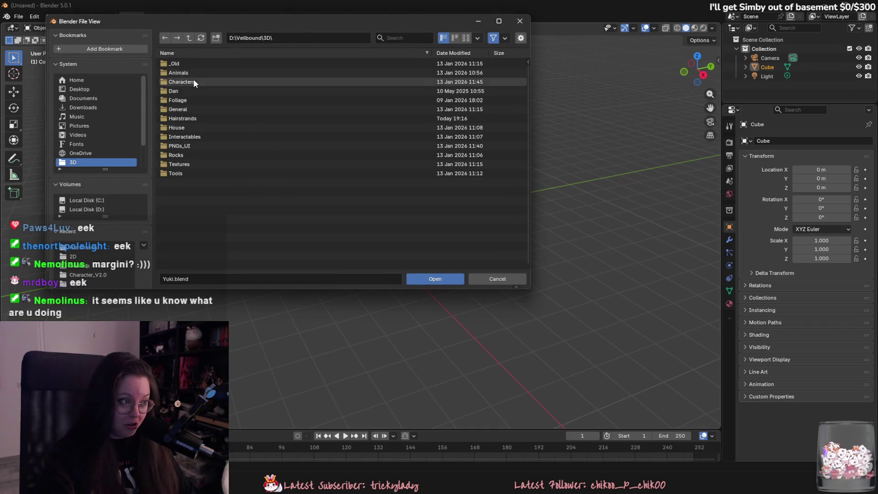
pyautogui.click(200, 98)
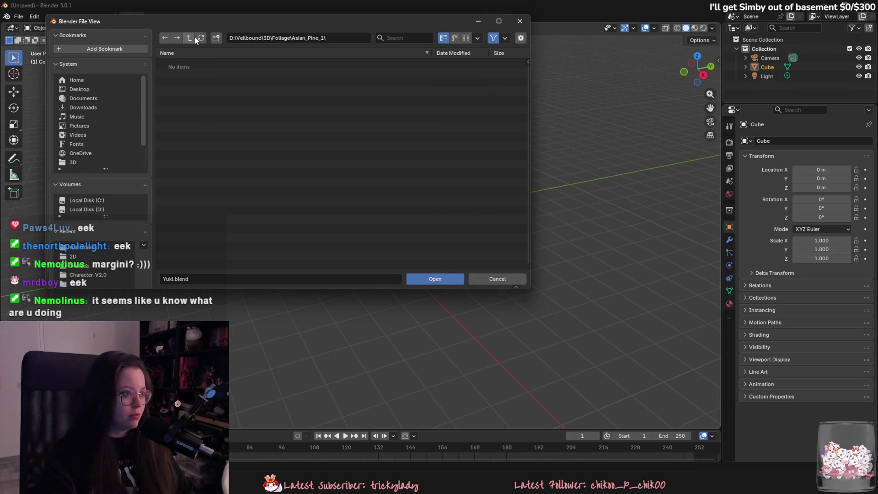
pyautogui.click(194, 38)
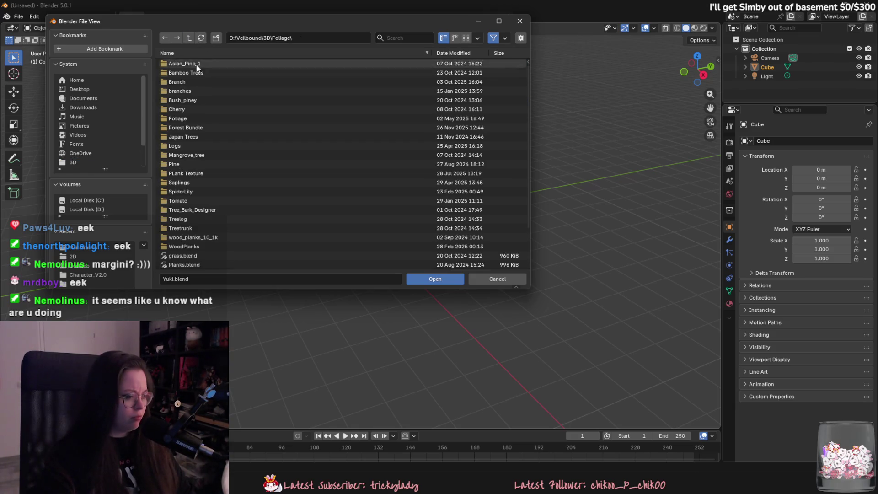
pyautogui.scroll(-2, 219, 153)
pyautogui.doubleClick(218, 247)
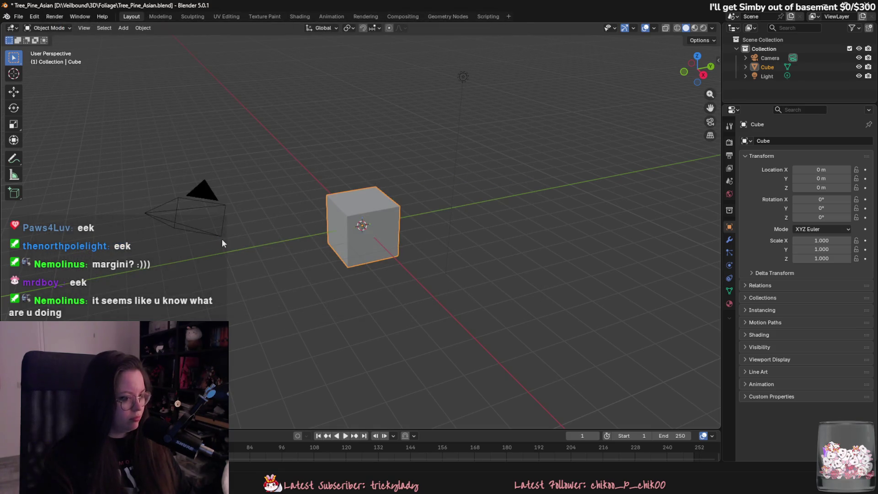
# Inspect the foliage material's nodes in the Shading workspace, activating the foliage2AO image node
pyautogui.moveTo(464, 217)
pyautogui.mouseDown(button='middle')
pyautogui.moveTo(418, 199)
pyautogui.moveTo(391, 172)
pyautogui.moveTo(403, 171)
pyautogui.mouseUp(button='middle')
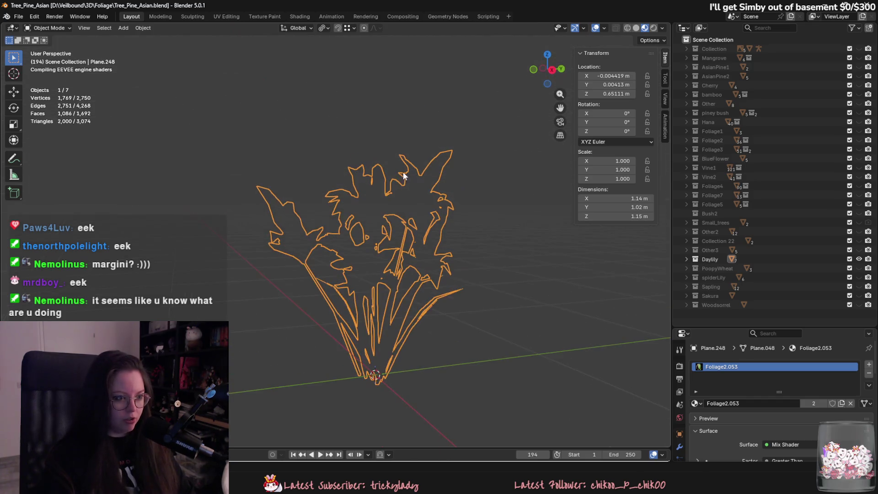
pyautogui.click(291, 16)
pyautogui.moveTo(635, 368); pyautogui.dragTo(526, 344, button='middle')
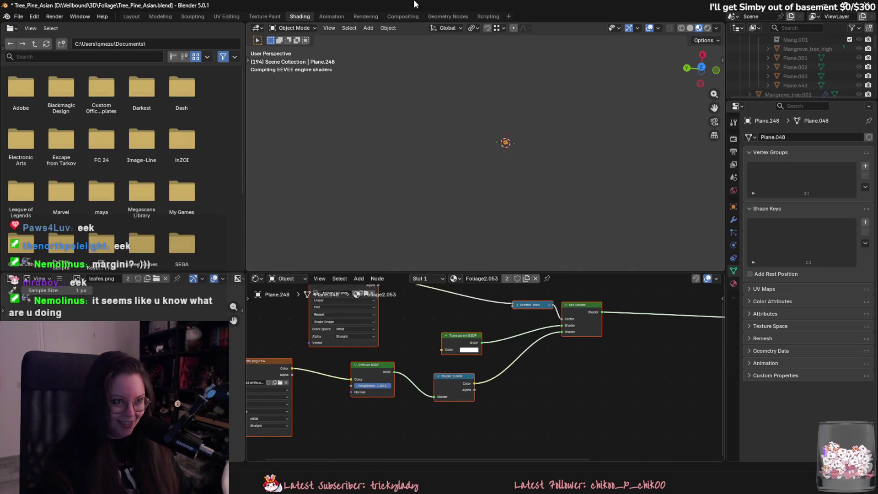
pyautogui.scroll(-4, 546, 326)
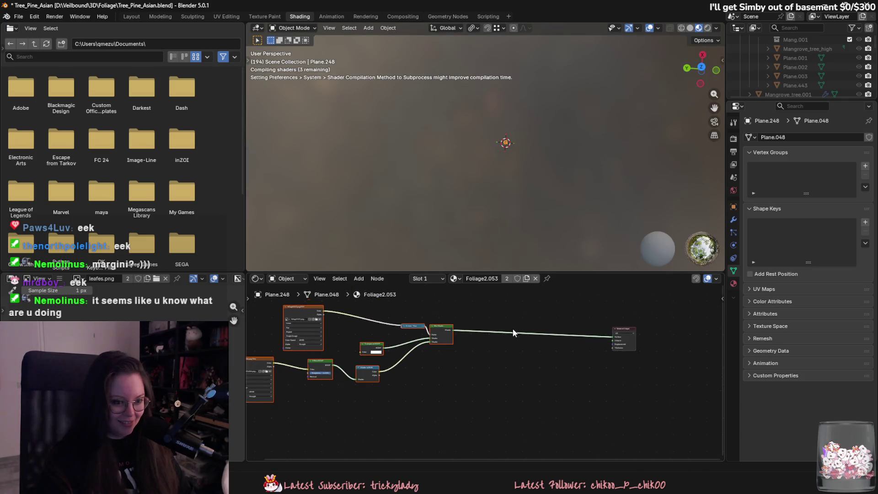
pyautogui.scroll(2, 502, 365)
pyautogui.moveTo(449, 365); pyautogui.dragTo(522, 344, button='middle')
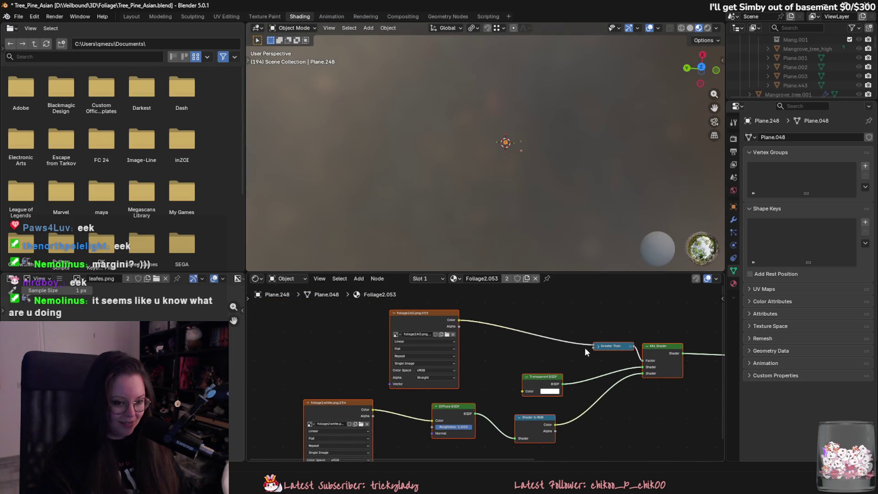
pyautogui.click(435, 319)
# Select the foliage object and pan around its material node graph
pyautogui.moveTo(508, 147)
pyautogui.mouseDown(button='middle')
pyautogui.moveTo(592, 145)
pyautogui.moveTo(445, 183)
pyautogui.moveTo(521, 177)
pyautogui.mouseUp(button='middle')
pyautogui.scroll(5, 534, 181)
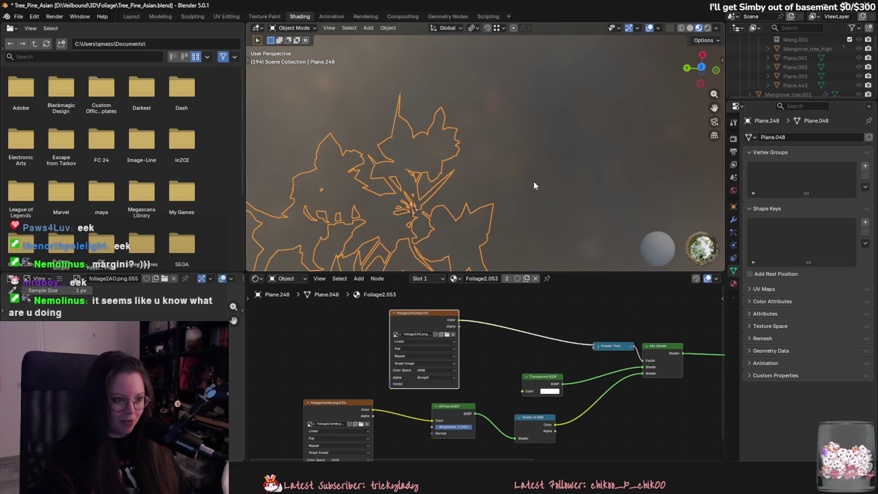
pyautogui.scroll(-4, 533, 182)
pyautogui.click(583, 112)
pyautogui.click(441, 176)
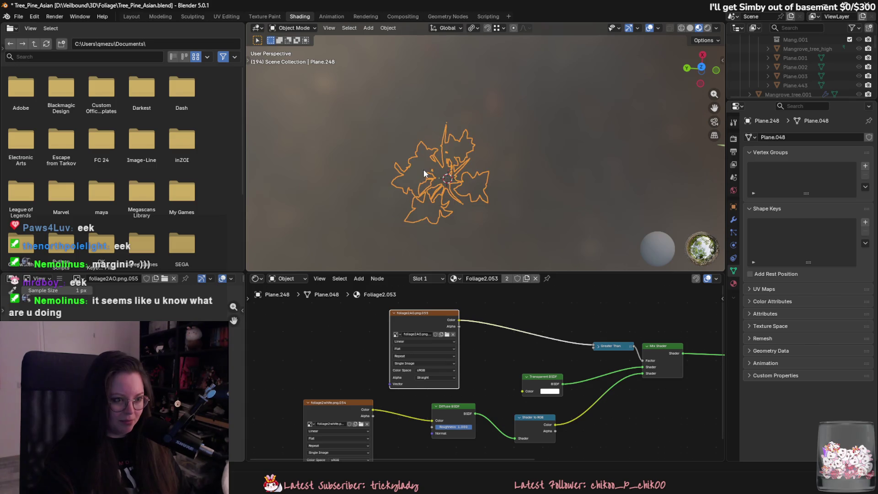
pyautogui.moveTo(331, 358); pyautogui.dragTo(353, 327, button='middle')
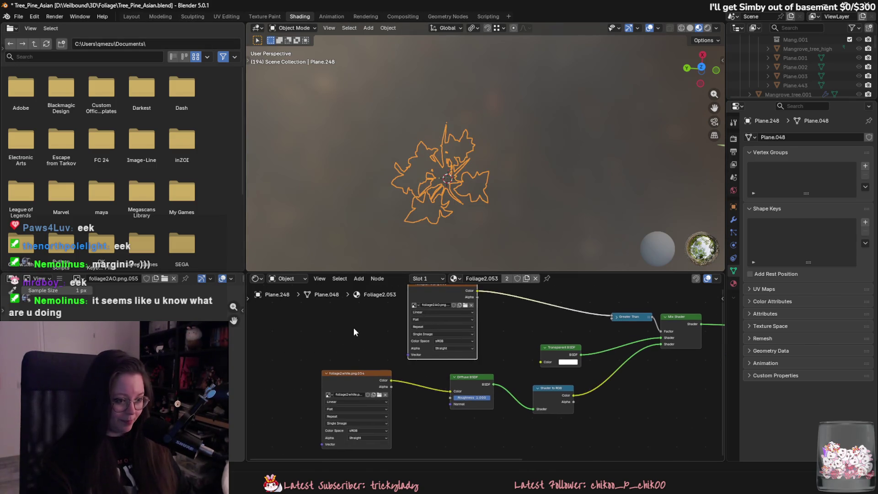
pyautogui.moveTo(368, 355); pyautogui.dragTo(365, 350, button='middle')
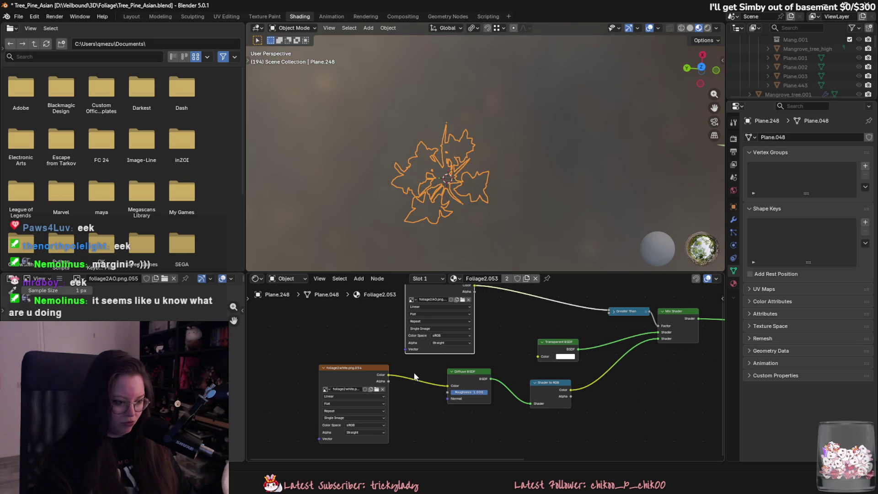
pyautogui.moveTo(394, 343); pyautogui.dragTo(375, 383, button='middle')
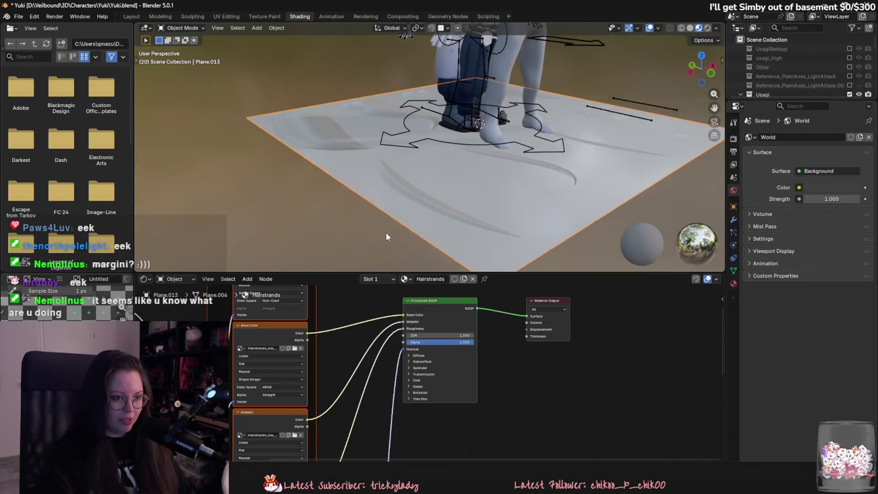
# Orbit the hair card plane to a top-down view, then Alt+Tab to Substance 3D Painter
pyautogui.moveTo(384, 259)
pyautogui.mouseDown(button='middle')
pyautogui.moveTo(378, 28)
pyautogui.moveTo(418, 94)
pyautogui.moveTo(578, 158)
pyautogui.moveTo(486, 133)
pyautogui.moveTo(512, 146)
pyautogui.moveTo(525, 180)
pyautogui.moveTo(474, 120)
pyautogui.moveTo(355, 144)
pyautogui.moveTo(335, 191)
pyautogui.moveTo(319, 157)
pyautogui.moveTo(347, 101)
pyautogui.moveTo(443, 102)
pyautogui.moveTo(537, 133)
pyautogui.moveTo(280, 146)
pyautogui.moveTo(306, 196)
pyautogui.moveTo(329, 167)
pyautogui.moveTo(309, 126)
pyautogui.mouseUp(button='middle')
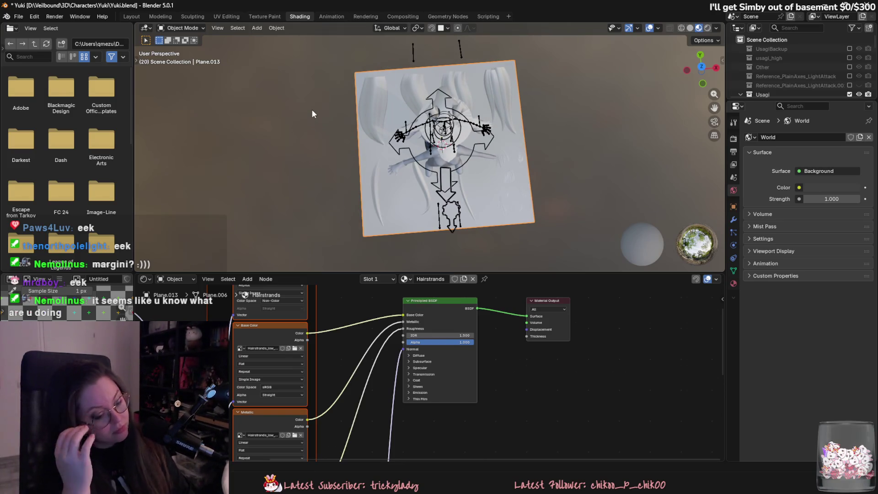
pyautogui.hotkey('alt', 'Tab')
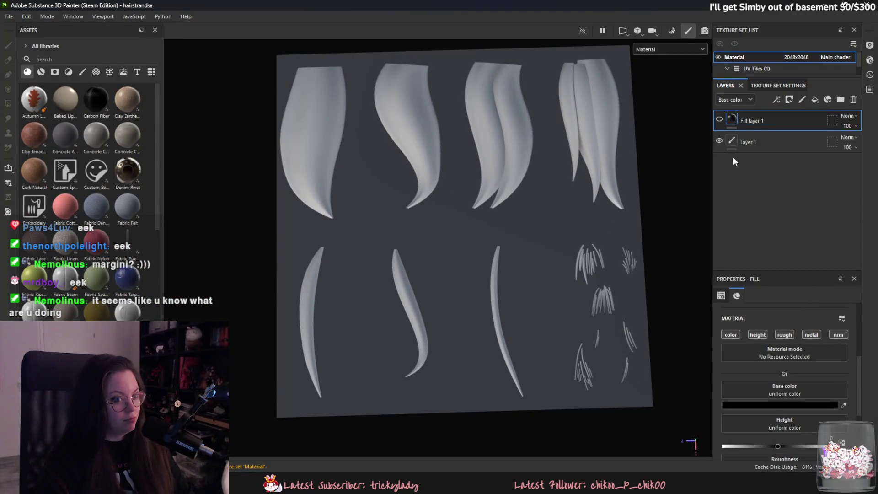
# Add Fill layer 2 with a black mask, polygon-fill the hair islands and paint a test stroke
pyautogui.click(748, 124)
pyautogui.click(815, 99)
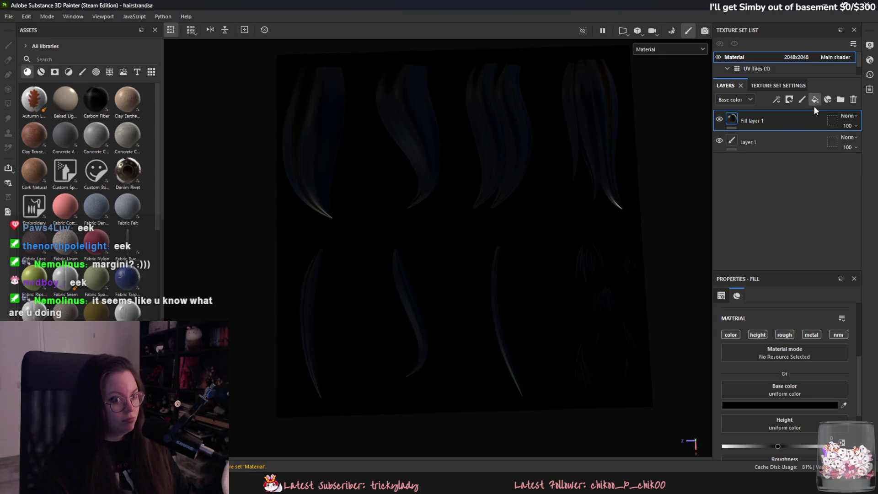
pyautogui.rightClick(749, 123)
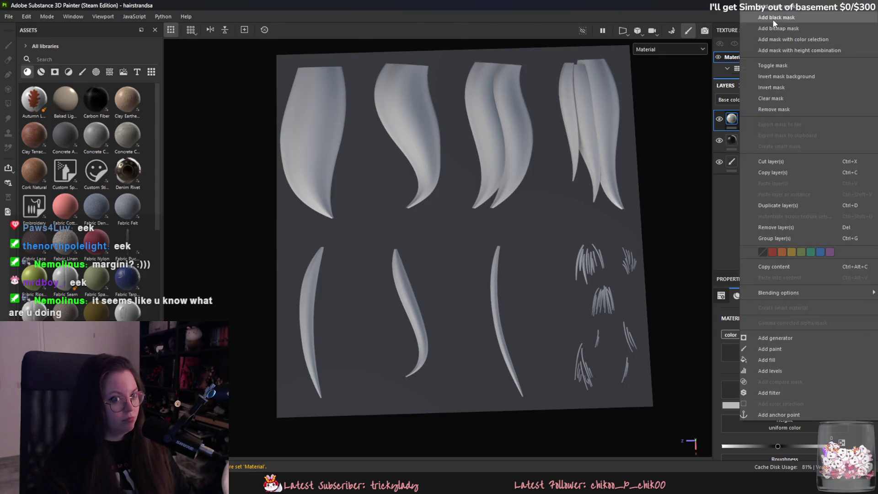
pyautogui.click(777, 18)
pyautogui.click(767, 354)
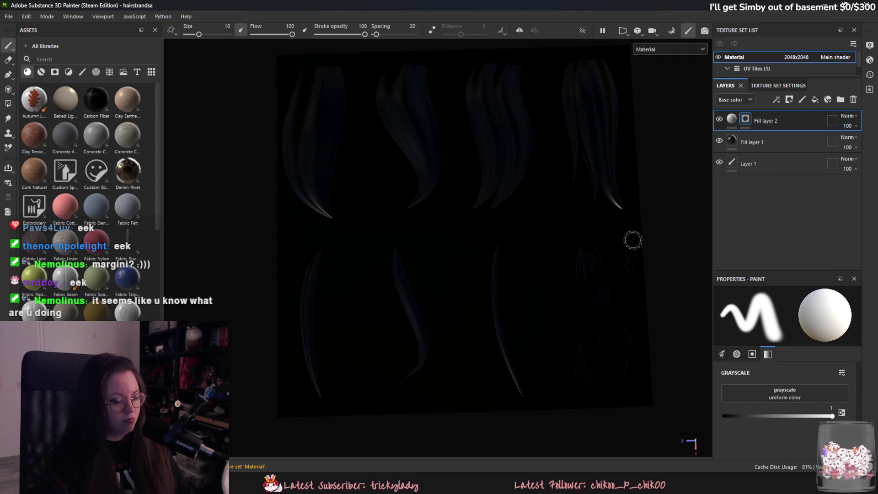
pyautogui.click(8, 103)
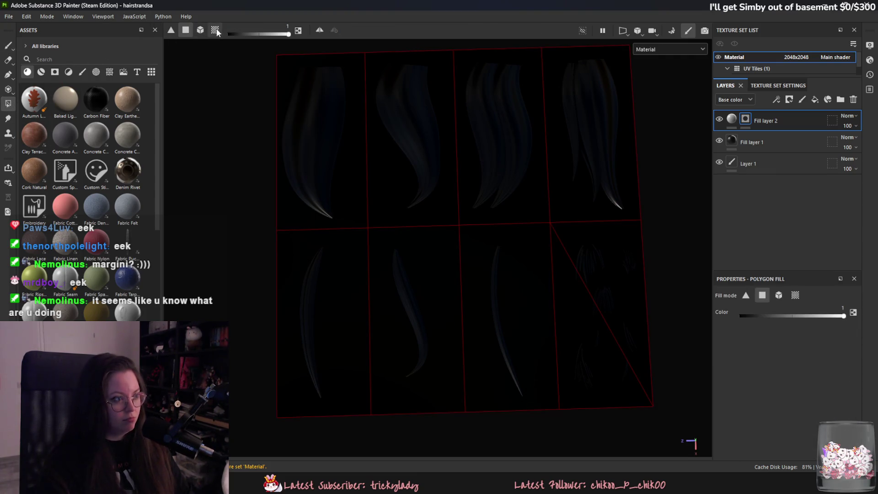
pyautogui.click(311, 119)
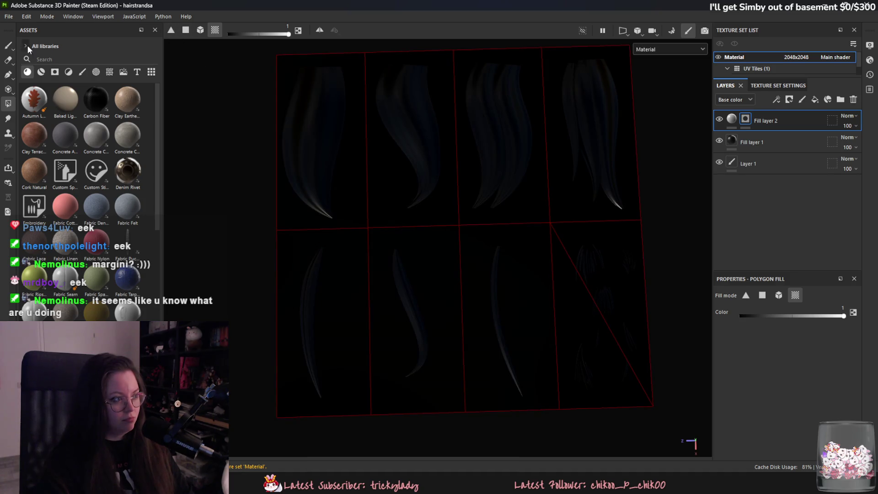
pyautogui.click(8, 46)
pyautogui.moveTo(318, 89)
pyautogui.mouseDown()
pyautogui.moveTo(297, 146)
pyautogui.moveTo(293, 82)
pyautogui.moveTo(319, 165)
pyautogui.mouseUp()
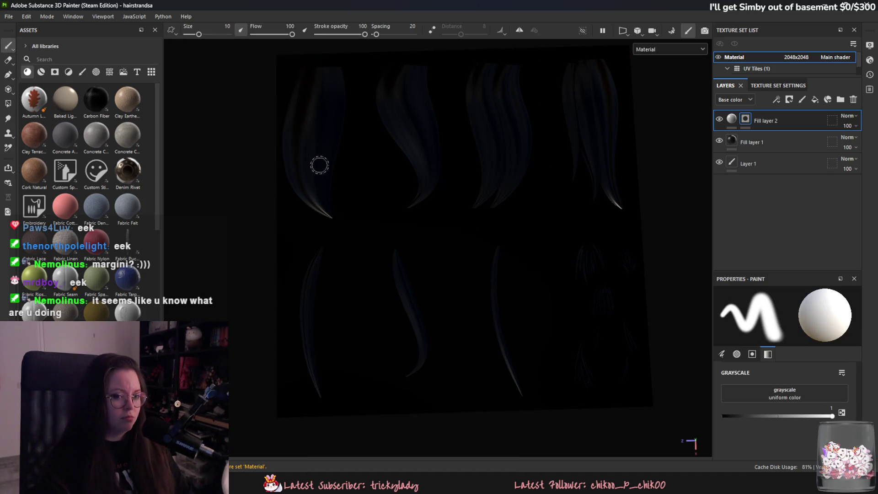
# Delete Fill layer 2 and Fill layer 1, then return to Blender
pyautogui.click(853, 100)
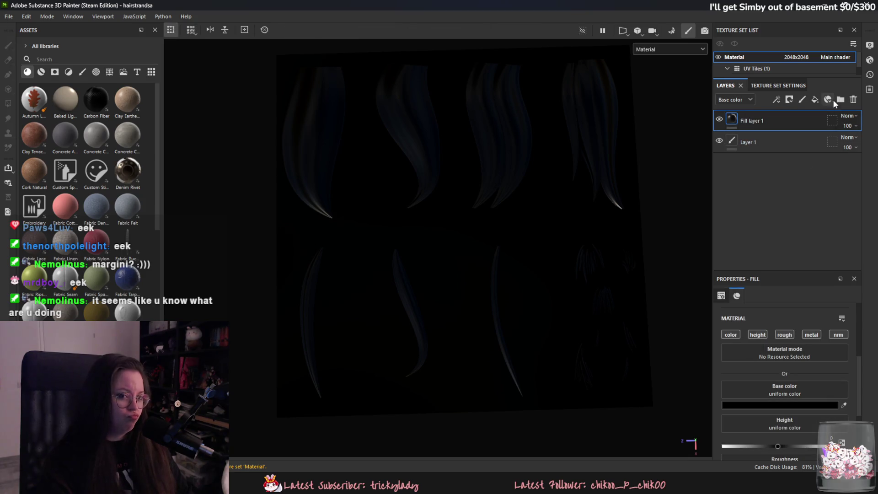
pyautogui.click(853, 100)
pyautogui.moveTo(473, 240)
pyautogui.keyDown('alt'); pyautogui.mouseDown()
pyautogui.moveTo(484, 143)
pyautogui.moveTo(449, 188)
pyautogui.moveTo(455, 227)
pyautogui.moveTo(497, 274)
pyautogui.moveTo(495, 220)
pyautogui.mouseUp(); pyautogui.keyUp('alt')
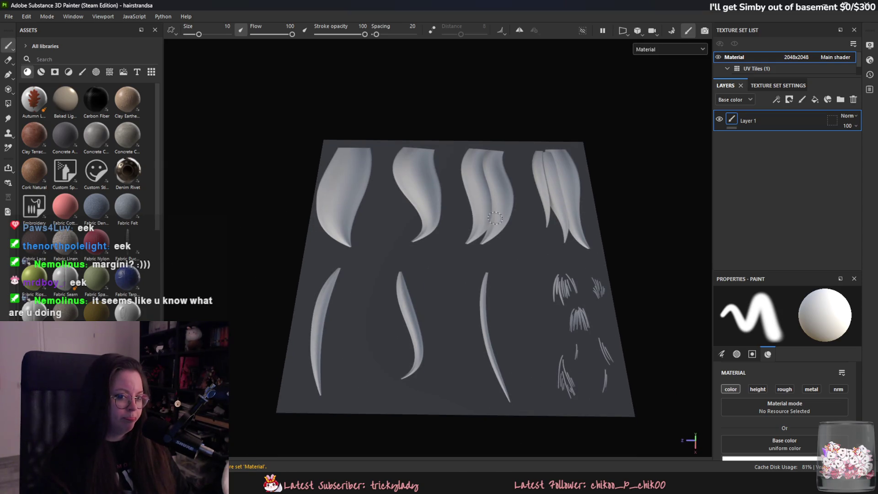
pyautogui.hotkey('alt', 'Tab')
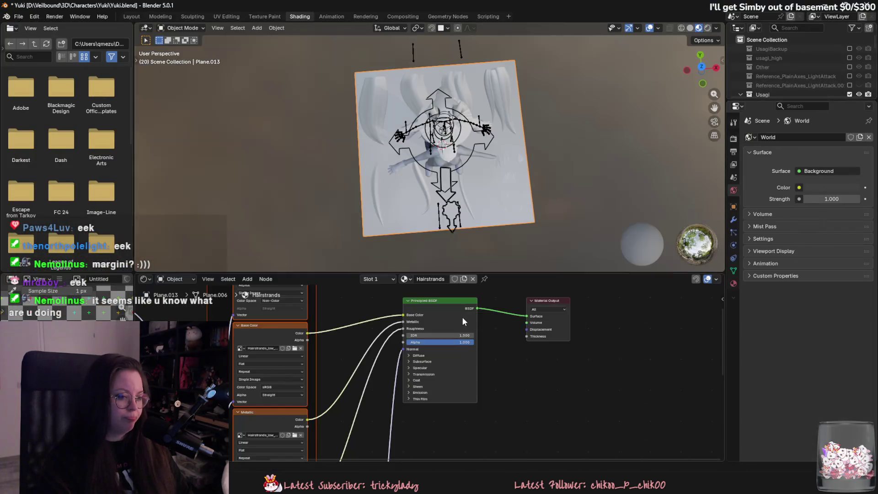
# Raise the Hairstrands material's Alpha to 1.000 so the plane is opaque
pyautogui.moveTo(457, 261); pyautogui.dragTo(492, 175, button='middle')
pyautogui.scroll(1, 492, 174)
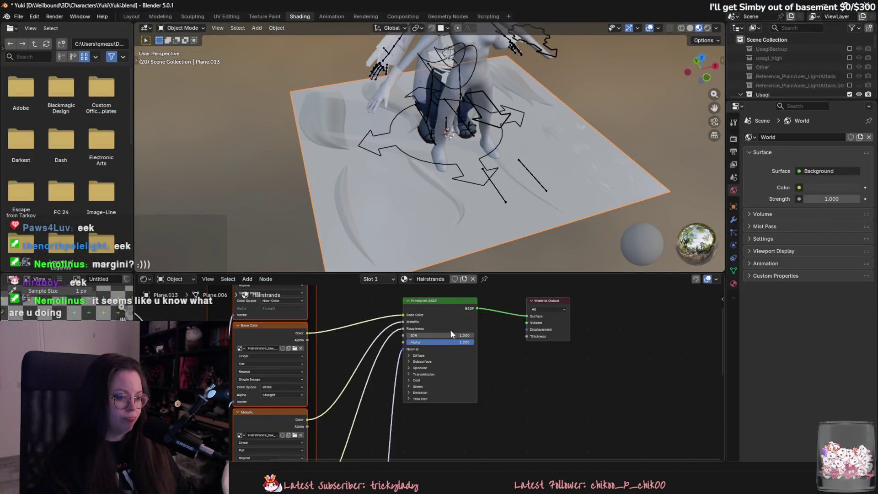
pyautogui.moveTo(442, 342)
pyautogui.mouseDown()
pyautogui.moveTo(425, 342)
pyautogui.moveTo(474, 342)
pyautogui.mouseUp()
pyautogui.scroll(-2, 415, 196)
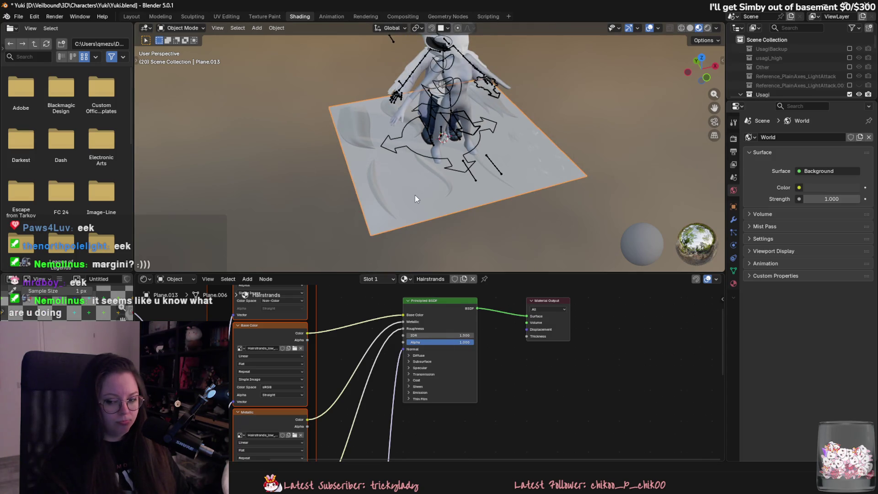
pyautogui.moveTo(416, 195)
pyautogui.mouseDown(button='middle')
pyautogui.moveTo(459, 217)
pyautogui.moveTo(486, 247)
pyautogui.moveTo(500, 226)
pyautogui.moveTo(486, 239)
pyautogui.moveTo(439, 226)
pyautogui.moveTo(510, 193)
pyautogui.moveTo(490, 240)
pyautogui.moveTo(456, 203)
pyautogui.moveTo(512, 224)
pyautogui.moveTo(417, 178)
pyautogui.moveTo(433, 237)
pyautogui.moveTo(515, 238)
pyautogui.moveTo(503, 231)
pyautogui.mouseUp(button='middle')
# Enlarge the node editor and connect Base Color's Alpha to the Principled BSDF Alpha
pyautogui.moveTo(411, 347)
pyautogui.mouseDown(button='middle')
pyautogui.moveTo(376, 345)
pyautogui.moveTo(343, 359)
pyautogui.mouseUp(button='middle')
pyautogui.scroll(-1, 343, 359)
pyautogui.moveTo(316, 272); pyautogui.dragTo(315, 194)
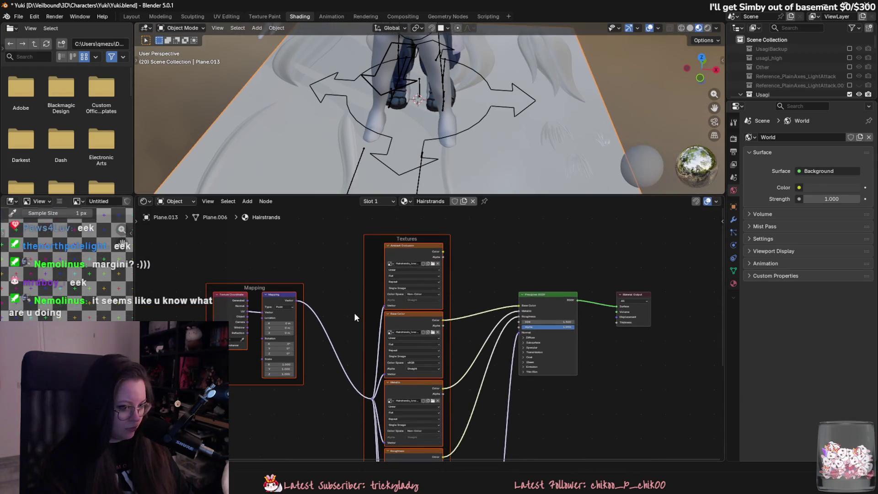
pyautogui.moveTo(354, 311); pyautogui.dragTo(326, 263, button='middle')
pyautogui.scroll(1, 416, 272)
pyautogui.moveTo(416, 272); pyautogui.dragTo(415, 290, button='middle')
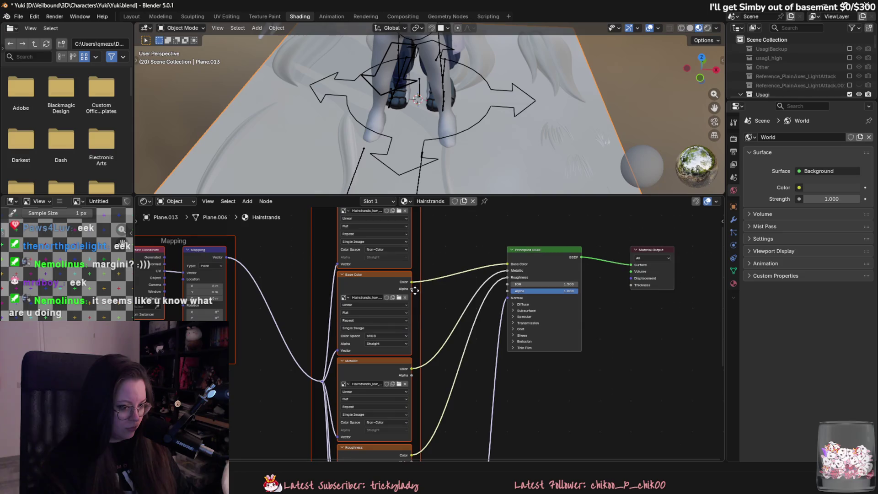
pyautogui.moveTo(412, 288); pyautogui.dragTo(510, 290)
pyautogui.scroll(-2, 422, 117)
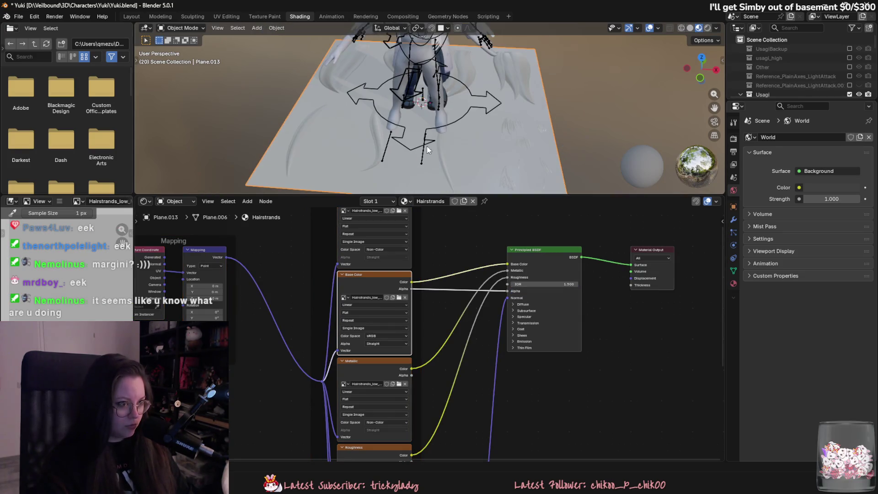
# Rewire the shader Alpha to the Roughness texture's Alpha and save Yuki.blend
pyautogui.moveTo(411, 374); pyautogui.dragTo(509, 292)
pyautogui.moveTo(448, 351); pyautogui.dragTo(435, 313, button='middle')
pyautogui.moveTo(407, 430)
pyautogui.mouseDown()
pyautogui.moveTo(458, 364)
pyautogui.moveTo(511, 267)
pyautogui.moveTo(505, 259)
pyautogui.mouseUp()
pyautogui.scroll(-1, 443, 286)
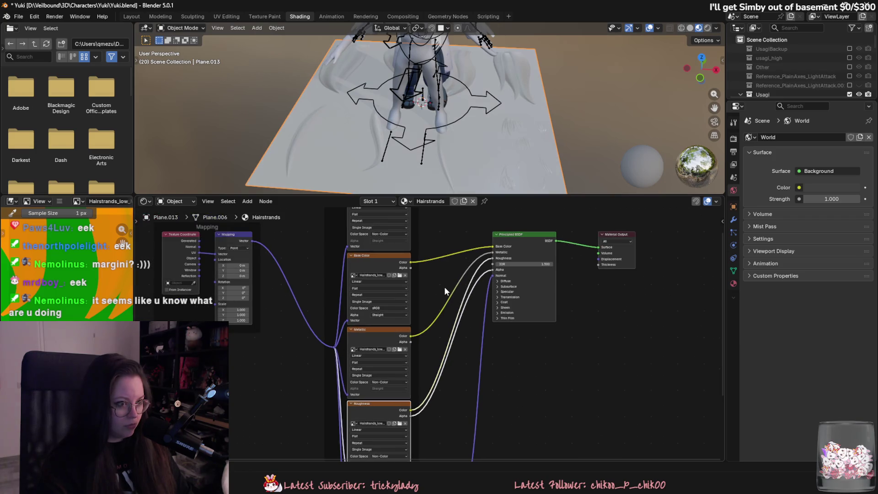
pyautogui.scroll(-1, 443, 286)
pyautogui.moveTo(443, 286); pyautogui.dragTo(451, 355, button='middle')
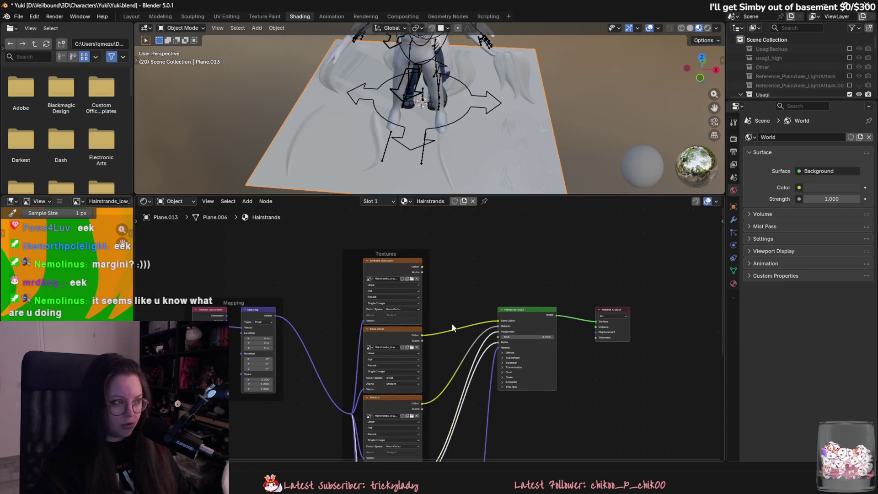
pyautogui.hotkey('ctrl', 's')
# Connect the Ambient Occlusion node's Alpha to the Principled BSDF Alpha instead
pyautogui.scroll(2, 451, 290)
pyautogui.moveTo(424, 251)
pyautogui.mouseDown()
pyautogui.moveTo(529, 355)
pyautogui.moveTo(526, 346)
pyautogui.mouseUp()
pyautogui.moveTo(453, 256)
pyautogui.mouseDown(button='middle')
pyautogui.moveTo(456, 288)
pyautogui.moveTo(447, 276)
pyautogui.mouseUp(button='middle')
pyautogui.scroll(1, 446, 277)
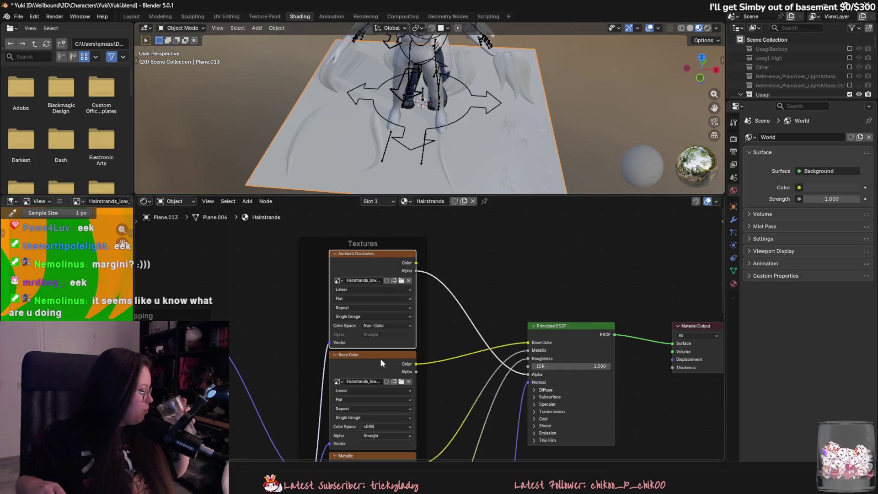
pyautogui.click(460, 268)
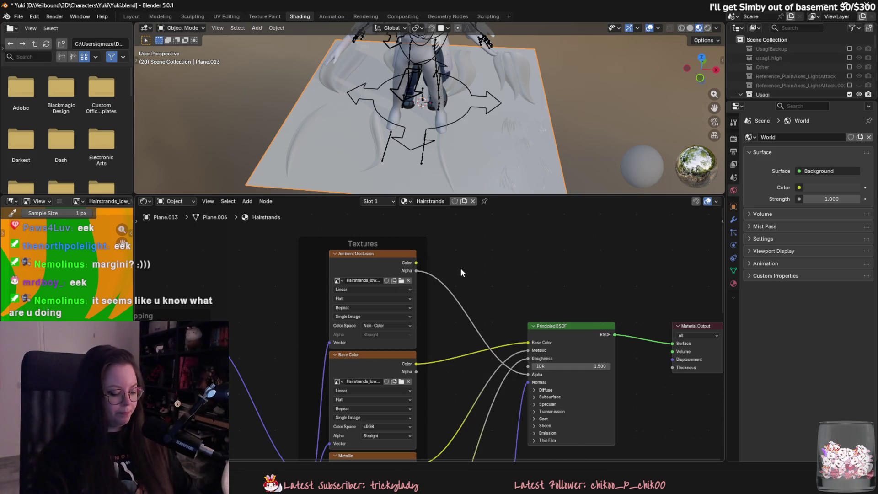
# Compare with the foliage material in Tree_Pine_Asian.blend, then return to Yuki.blend
pyautogui.click(556, 440)
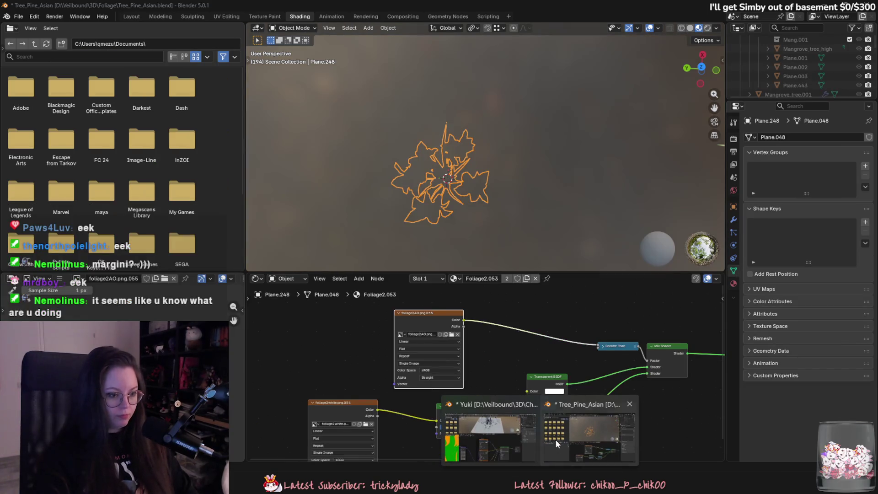
pyautogui.moveTo(480, 364)
pyautogui.mouseDown(button='middle')
pyautogui.moveTo(463, 323)
pyautogui.moveTo(329, 330)
pyautogui.mouseUp(button='middle')
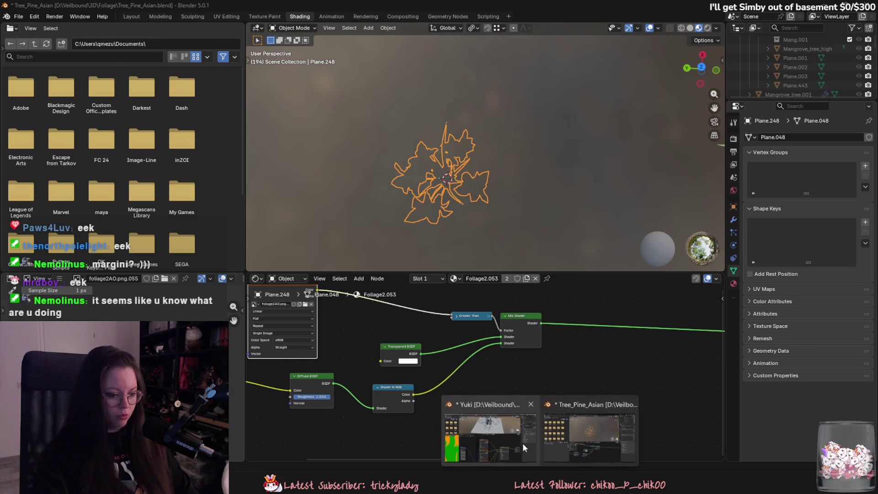
pyautogui.click(522, 443)
pyautogui.rightClick(470, 284)
# Search 'mix sh' and place a Mix Shader node in the Hairstrands material
pyautogui.moveTo(456, 282)
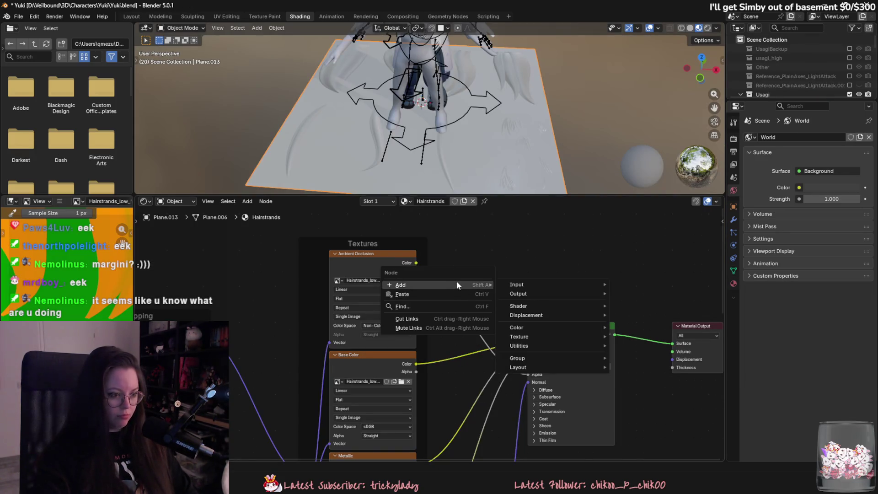
pyautogui.write('mix sh')
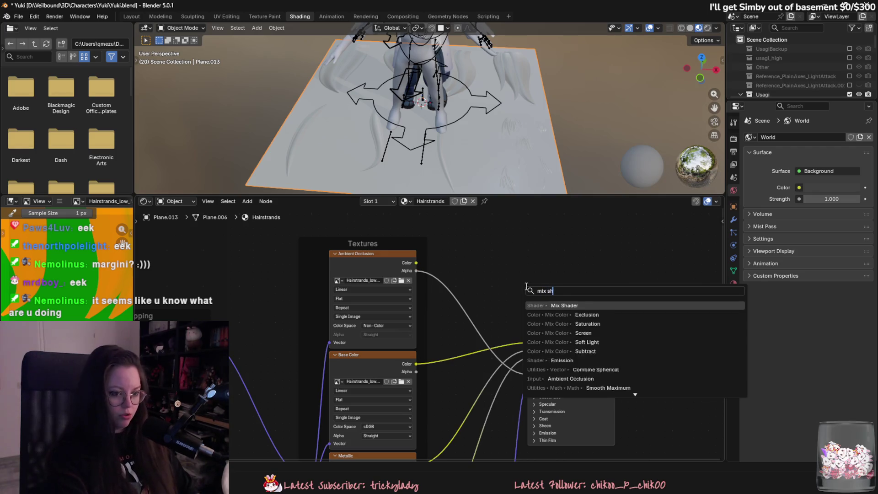
pyautogui.click(564, 333)
pyautogui.click(471, 271)
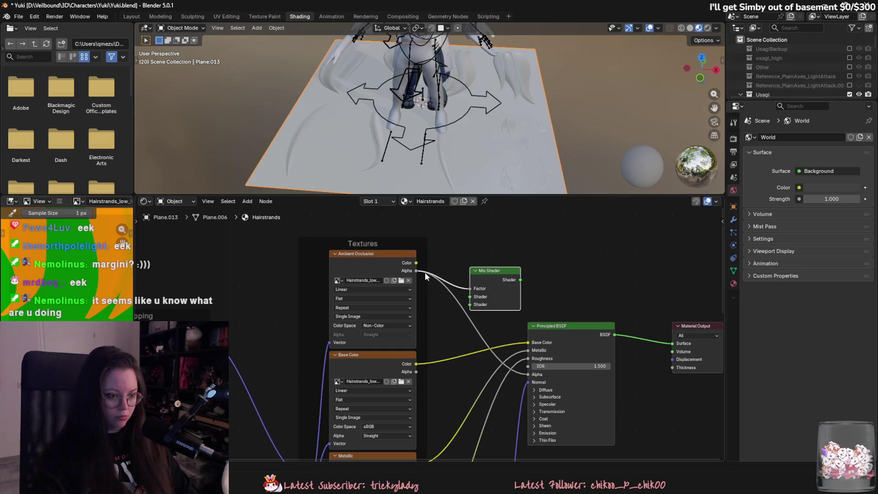
# Link the Ambient Occlusion Alpha output into the Mix Shader
pyautogui.rightClick(457, 286)
pyautogui.click(450, 282)
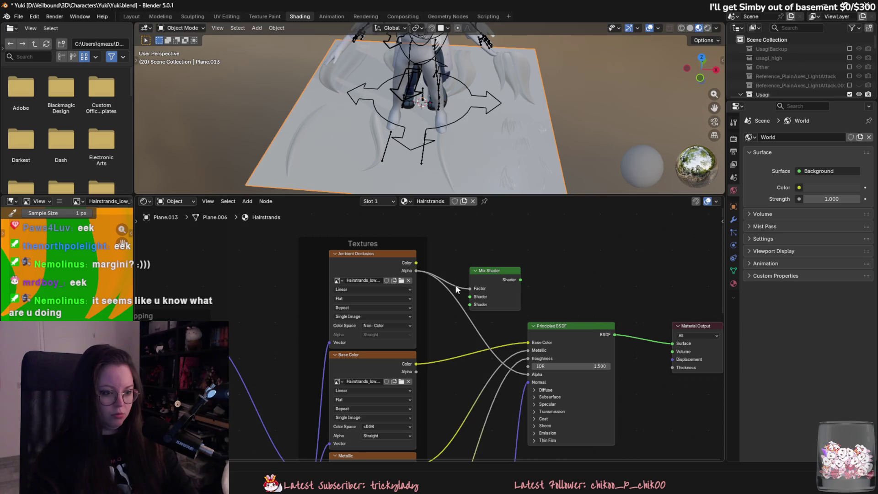
pyautogui.rightClick(454, 284)
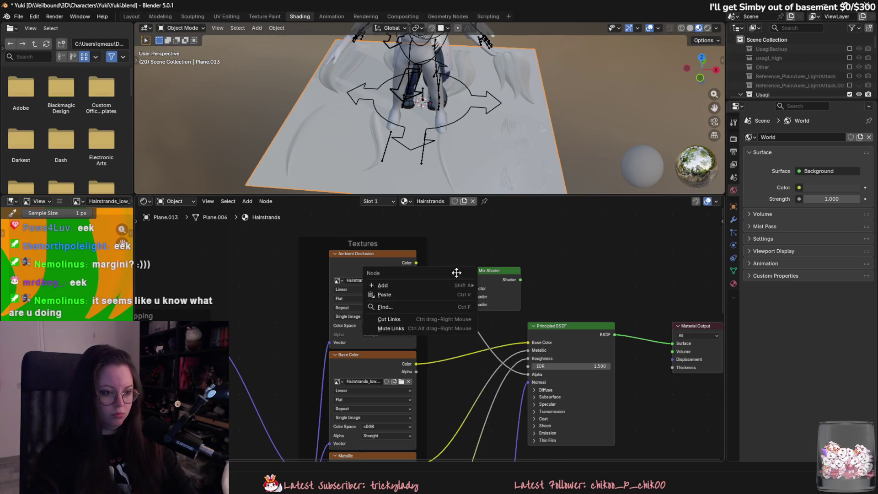
pyautogui.click(458, 287)
pyautogui.moveTo(456, 284); pyautogui.dragTo(455, 283, button='middle')
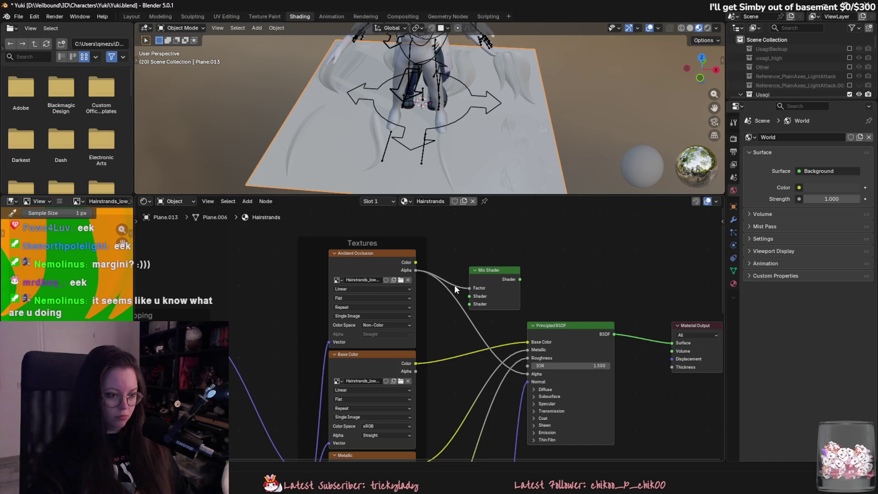
pyautogui.moveTo(419, 270); pyautogui.dragTo(470, 296)
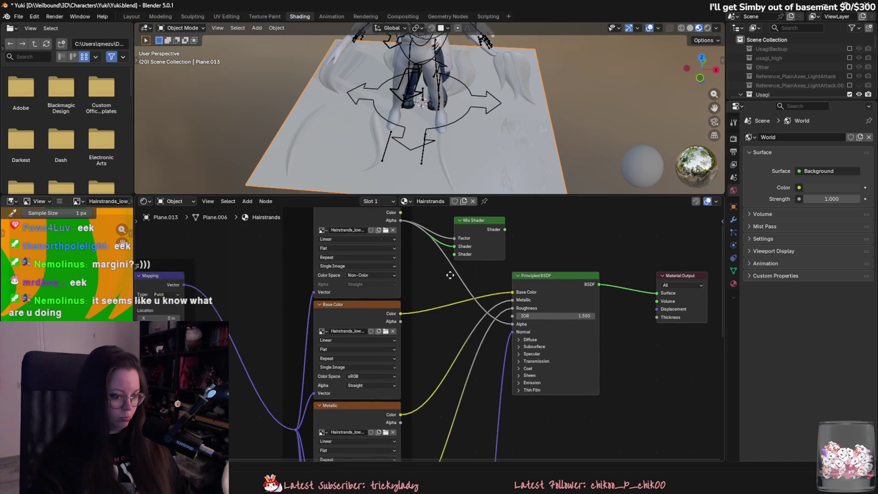
# Select the Mix Shader and delete it with X
pyautogui.scroll(-1, 425, 311)
pyautogui.click(498, 240)
pyautogui.scroll(-1, 471, 297)
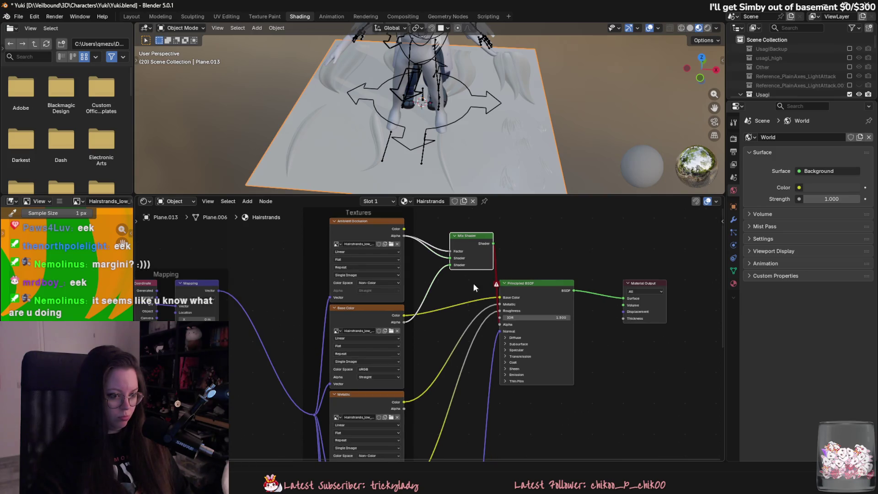
pyautogui.press('x')
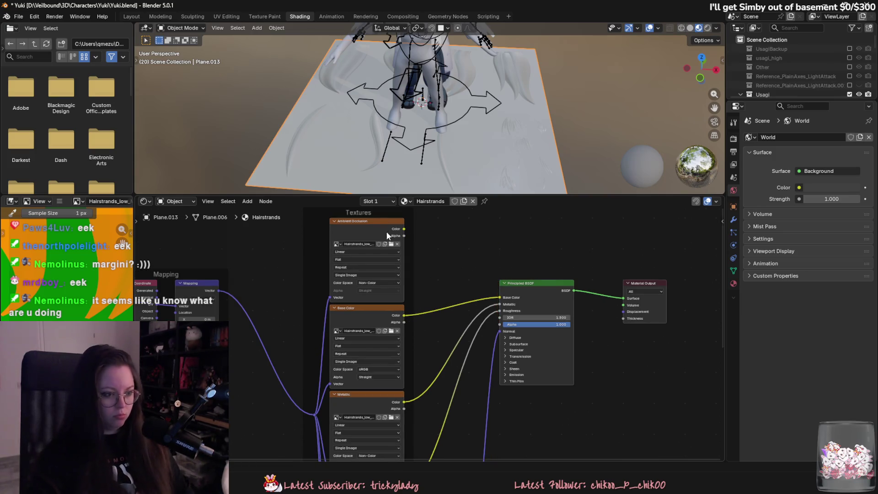
pyautogui.moveTo(403, 230)
pyautogui.mouseDown()
pyautogui.moveTo(498, 304)
pyautogui.moveTo(505, 318)
pyautogui.moveTo(470, 278)
pyautogui.moveTo(498, 322)
pyautogui.moveTo(480, 284)
pyautogui.moveTo(487, 261)
pyautogui.mouseUp()
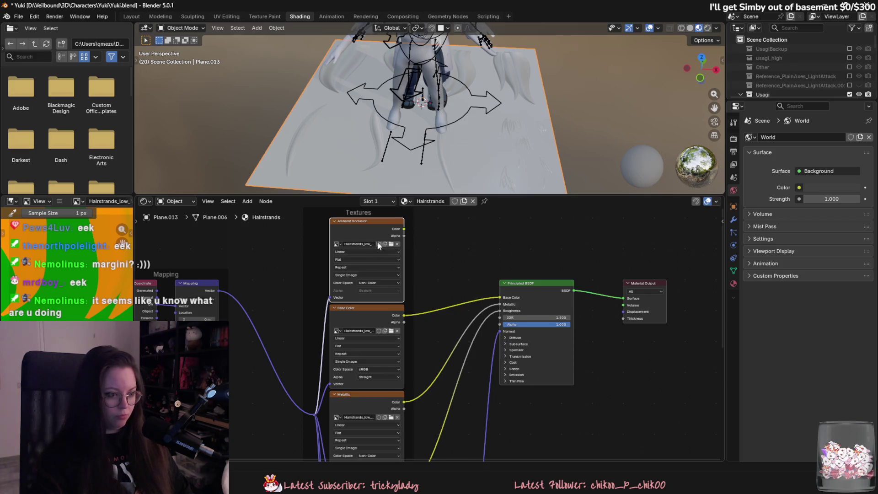
pyautogui.scroll(2, 381, 248)
pyautogui.moveTo(404, 242)
pyautogui.mouseDown()
pyautogui.moveTo(531, 359)
pyautogui.moveTo(530, 343)
pyautogui.moveTo(520, 423)
pyautogui.moveTo(525, 346)
pyautogui.moveTo(503, 270)
pyautogui.mouseUp()
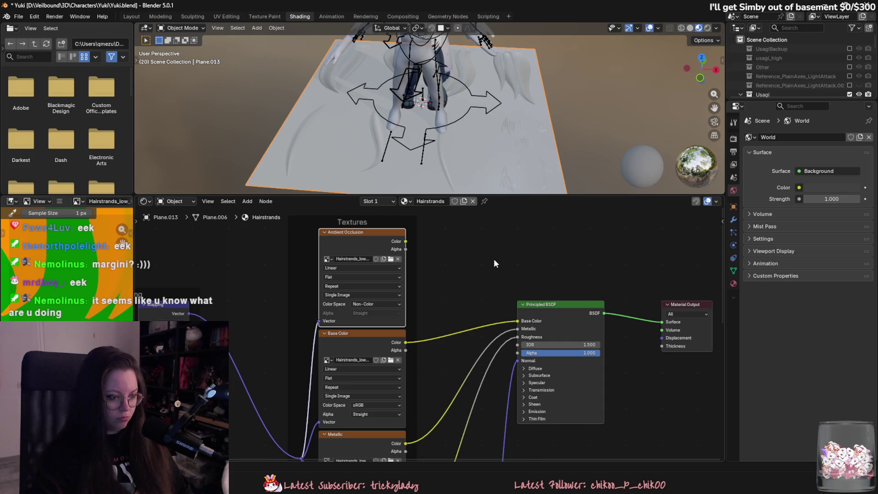
pyautogui.hotkey('ctrl', 'z')
pyautogui.hotkey('ctrl', 'z')
pyautogui.hotkey('ctrl', 'z')
pyautogui.hotkey('ctrl', 'z')
pyautogui.hotkey('ctrl', 'z')
pyautogui.hotkey('ctrl', 'z')
pyautogui.hotkey('ctrl', 'z')
pyautogui.hotkey('ctrl', 'z')
pyautogui.hotkey('ctrl', 'z')
pyautogui.hotkey('ctrl', 'z')
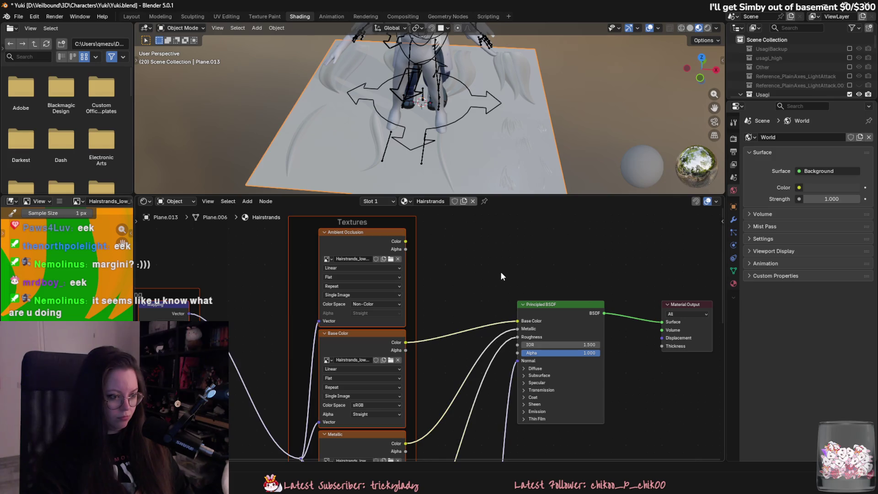
pyautogui.hotkey('ctrl', 'z')
pyautogui.hotkey('ctrl', 'z')
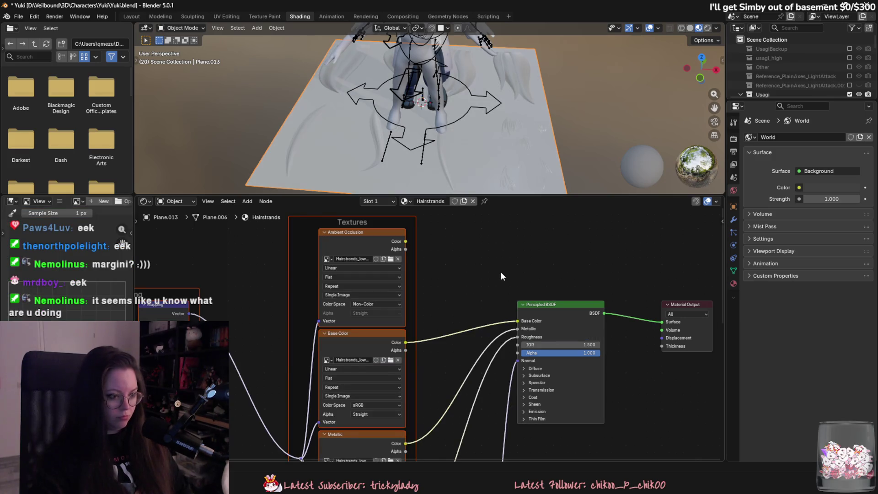
pyautogui.scroll(-4, 501, 274)
pyautogui.moveTo(482, 284)
pyautogui.mouseDown(button='middle')
pyautogui.moveTo(476, 426)
pyautogui.moveTo(476, 347)
pyautogui.mouseUp(button='middle')
# Pan across the texture nodes to the Principled BSDF and Material Output
pyautogui.scroll(3, 438, 389)
pyautogui.moveTo(438, 388)
pyautogui.mouseDown(button='middle')
pyautogui.moveTo(466, 343)
pyautogui.moveTo(506, 432)
pyautogui.mouseUp(button='middle')
pyautogui.moveTo(353, 133)
pyautogui.mouseDown(button='middle')
pyautogui.moveTo(471, 137)
pyautogui.moveTo(466, 168)
pyautogui.moveTo(508, 170)
pyautogui.mouseUp(button='middle')
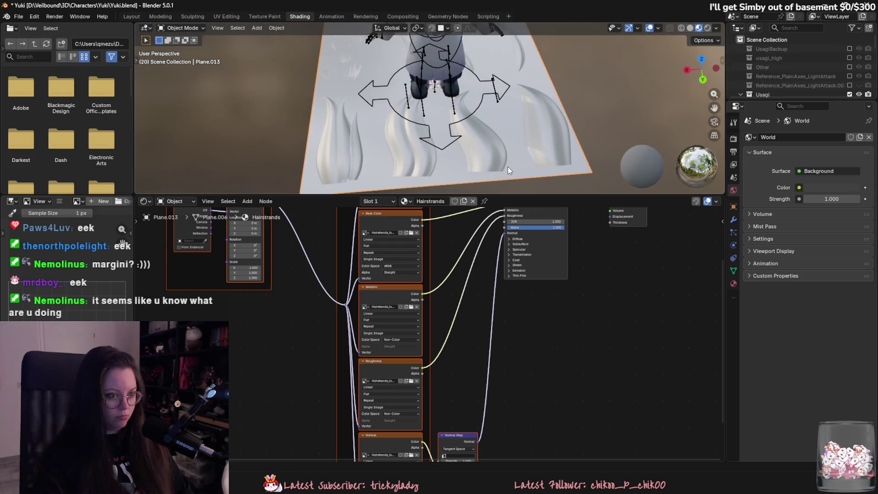
pyautogui.moveTo(535, 279); pyautogui.dragTo(520, 348, button='middle')
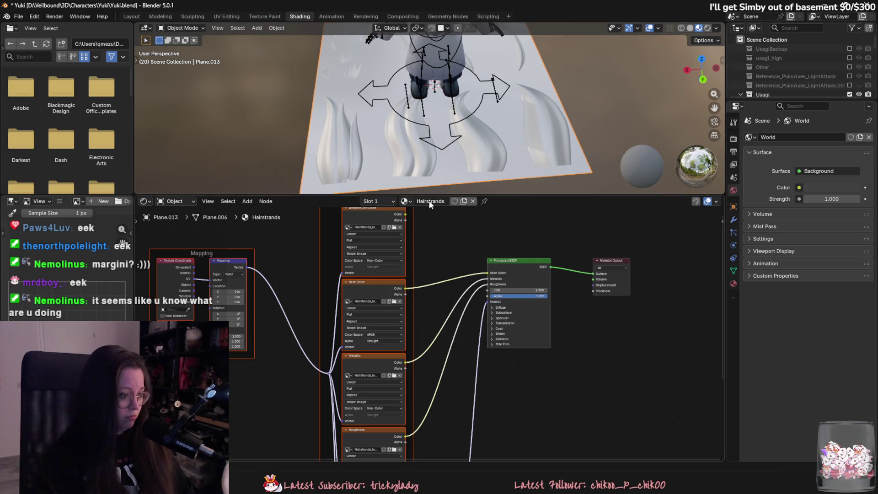
# Make the node editor taller, frame the whole tree, and capture a screenshot of it
pyautogui.scroll(-2, 382, 209)
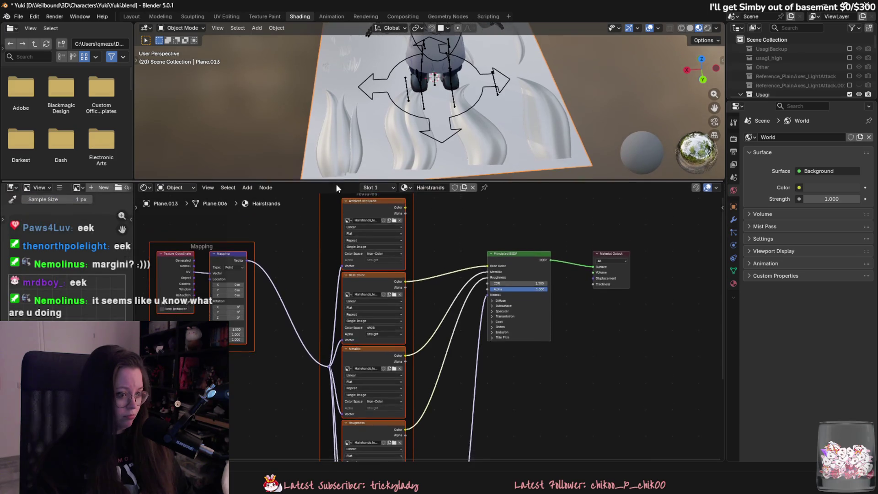
pyautogui.moveTo(389, 195); pyautogui.dragTo(407, 181)
pyautogui.scroll(-3, 409, 149)
pyautogui.scroll(-2, 460, 245)
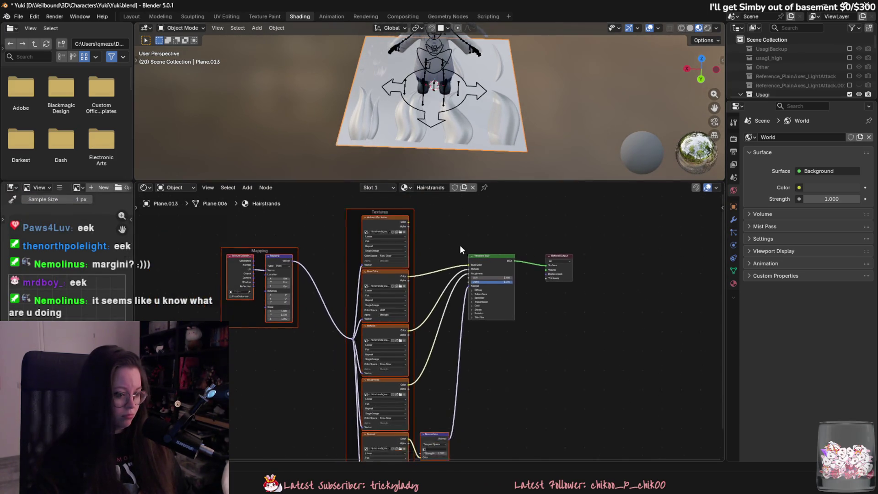
pyautogui.moveTo(458, 257); pyautogui.dragTo(446, 233, button='middle')
pyautogui.press('ctrl+Print')
pyautogui.moveTo(137, 30)
pyautogui.mouseDown()
pyautogui.moveTo(667, 437)
pyautogui.moveTo(682, 437)
pyautogui.mouseUp()
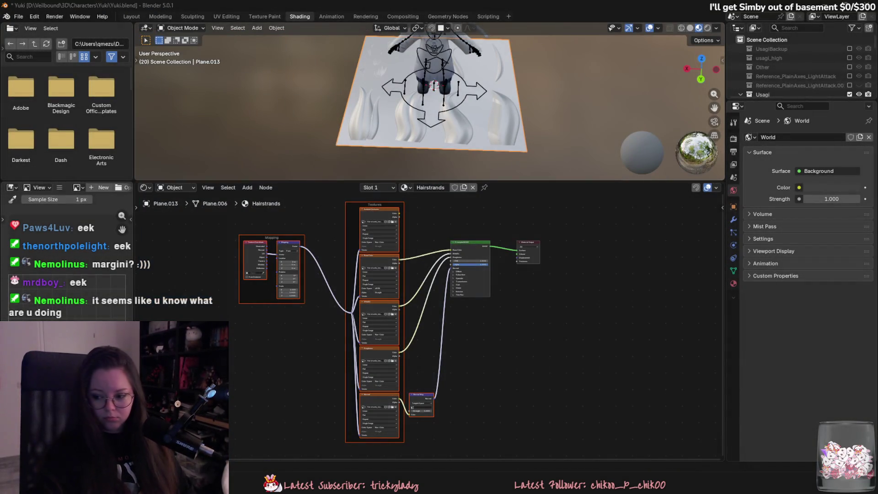
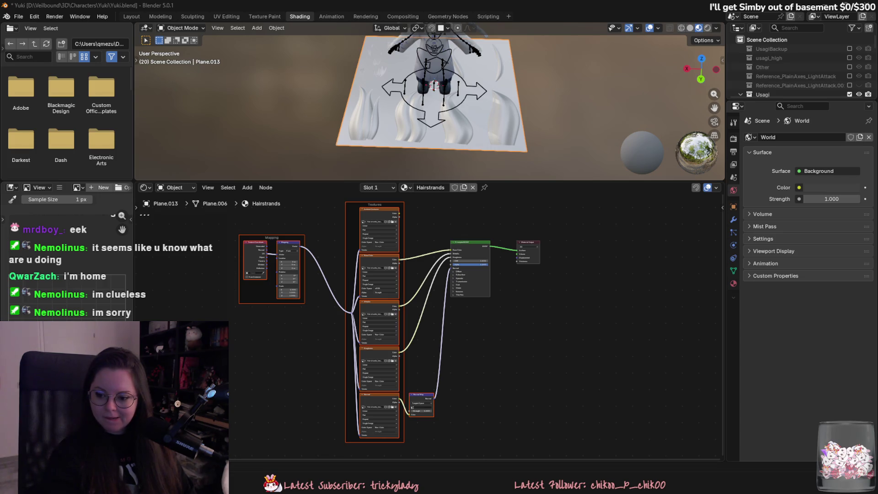
# In Clip Studio Paint's Open dialog, browse to the Veilbound/3D/Hairstrands folder
pyautogui.hotkey('alt', 'Tab')
pyautogui.click(15, 15)
pyautogui.click(31, 44)
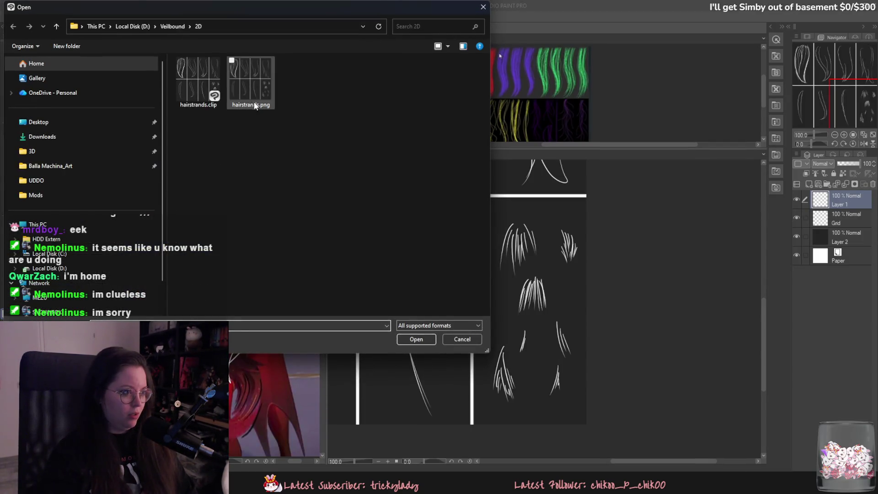
pyautogui.scroll(-5, 149, 152)
pyautogui.click(172, 26)
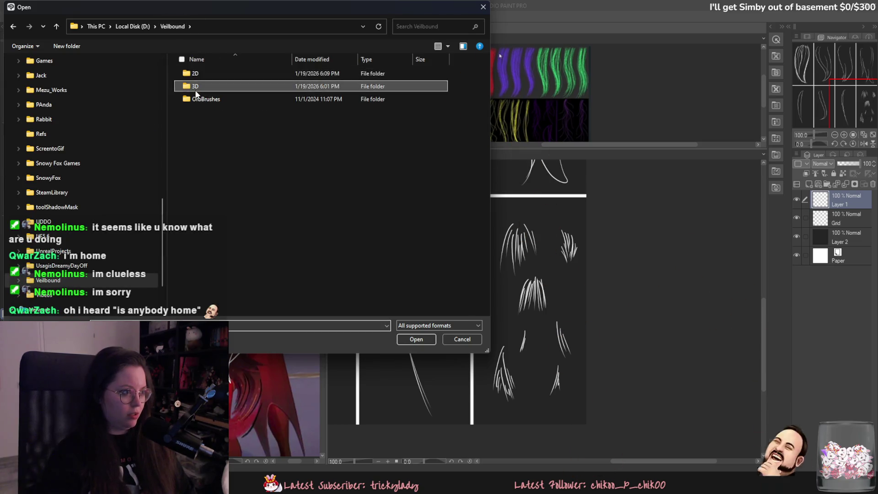
pyautogui.doubleClick(196, 86)
pyautogui.doubleClick(213, 150)
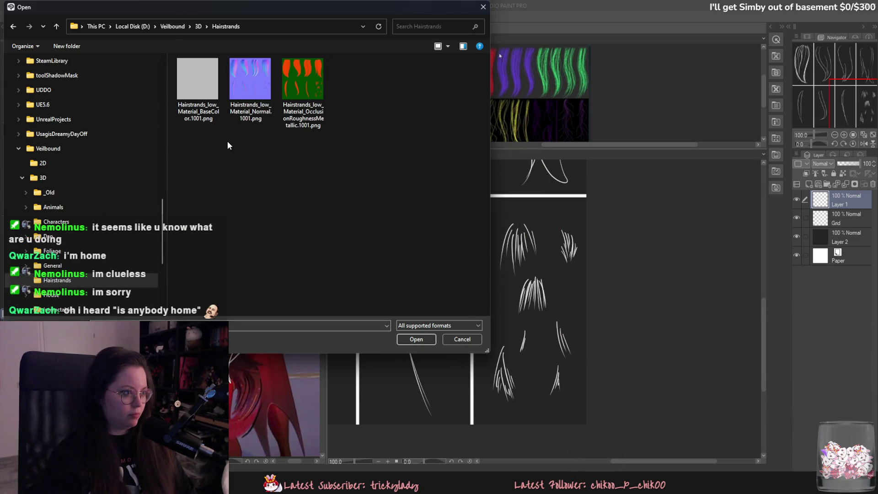
# Show the Hairstrands files as extra large icons, then cancel without opening any
pyautogui.rightClick(235, 144)
pyautogui.moveTo(256, 147)
pyautogui.click(411, 146)
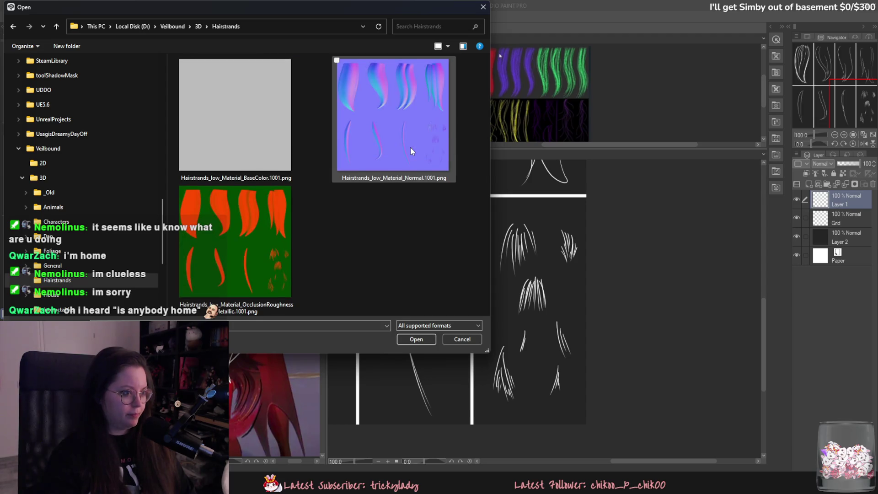
pyautogui.click(462, 339)
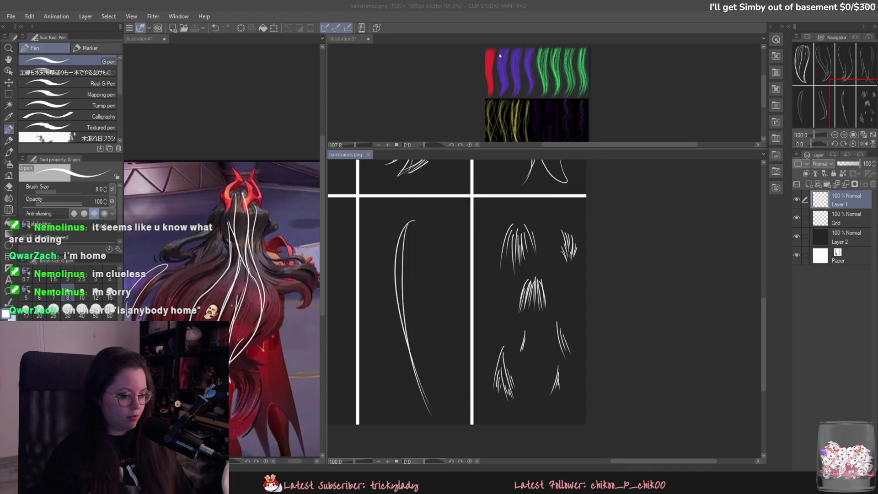
# Add an Opacity channel in Texture Set Settings for the hairstrands project
pyautogui.hotkey('alt', 'Tab')
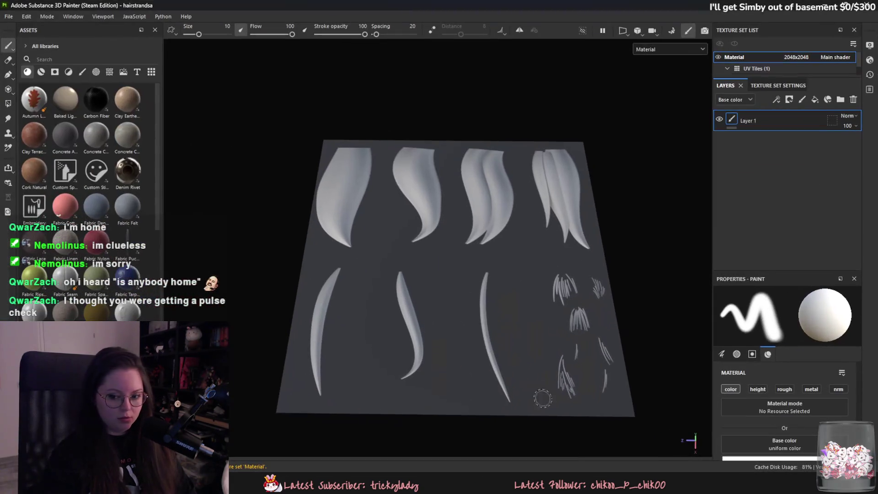
pyautogui.moveTo(466, 294); pyautogui.dragTo(462, 288, button='middle')
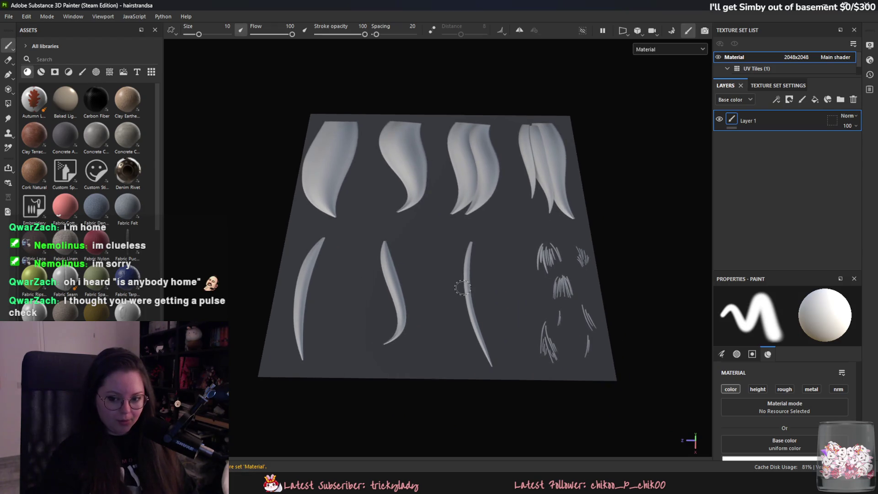
pyautogui.scroll(2, 607, 230)
pyautogui.click(778, 86)
pyautogui.click(841, 145)
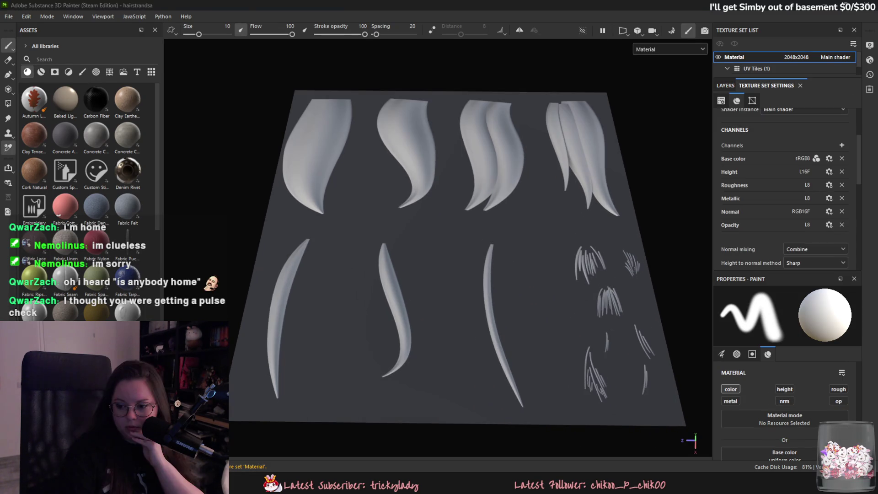
pyautogui.scroll(2, 765, 153)
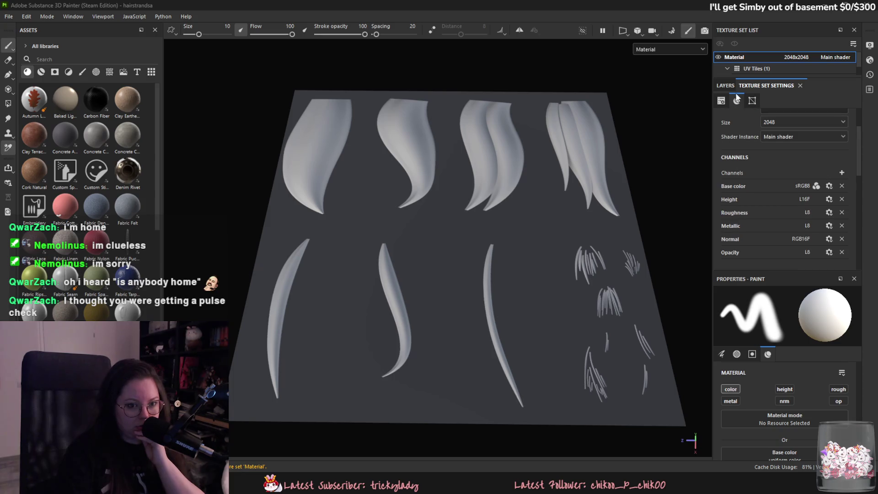
# Add Fill layer 1 above Layer 1 and browse the texture assets
pyautogui.click(725, 87)
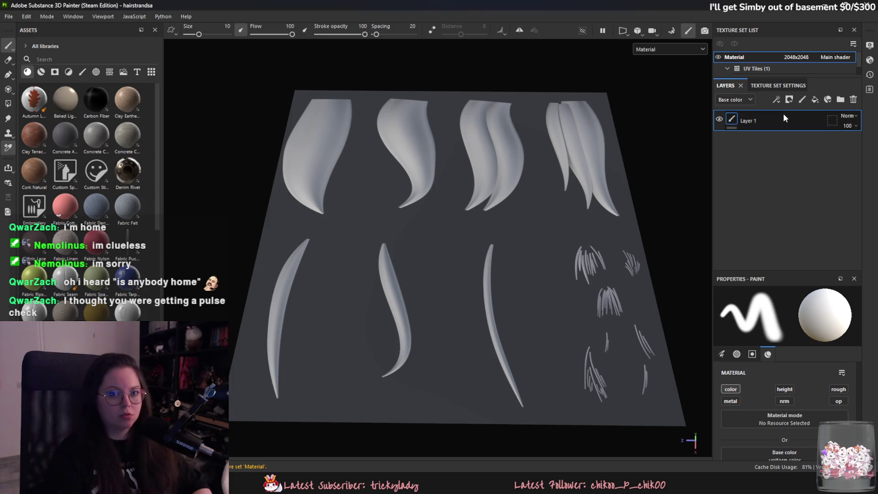
pyautogui.click(815, 99)
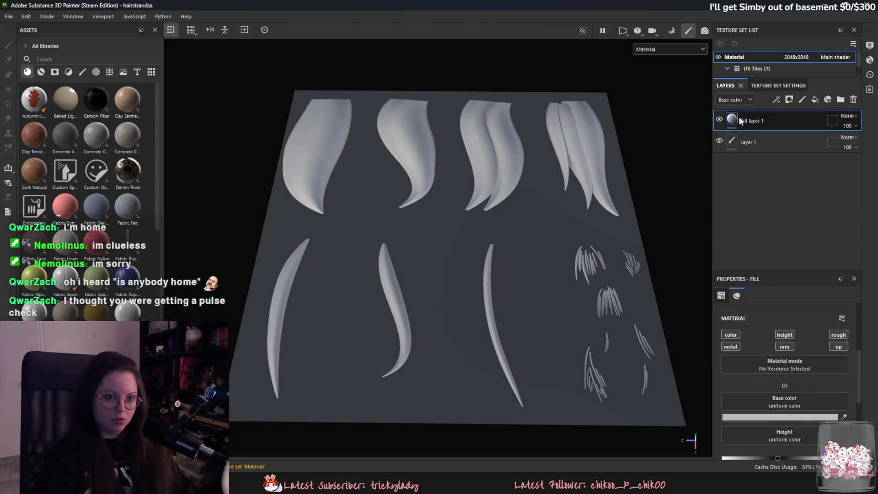
pyautogui.click(110, 72)
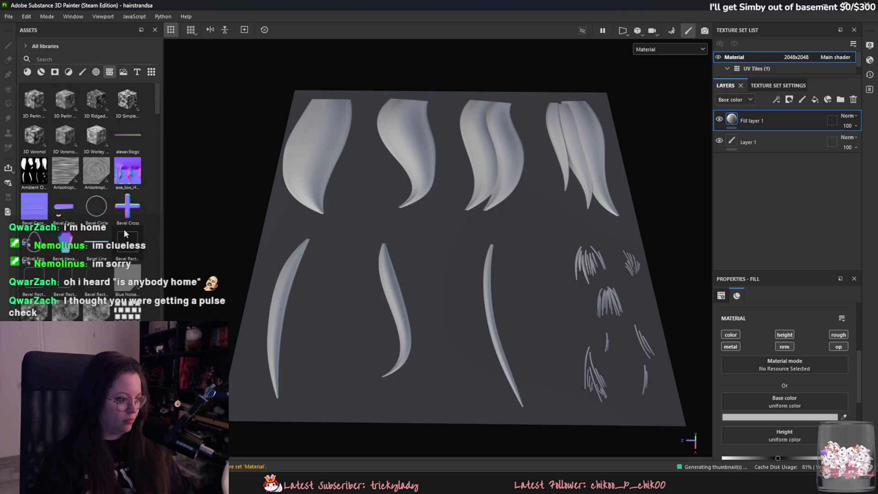
pyautogui.scroll(-3, 129, 224)
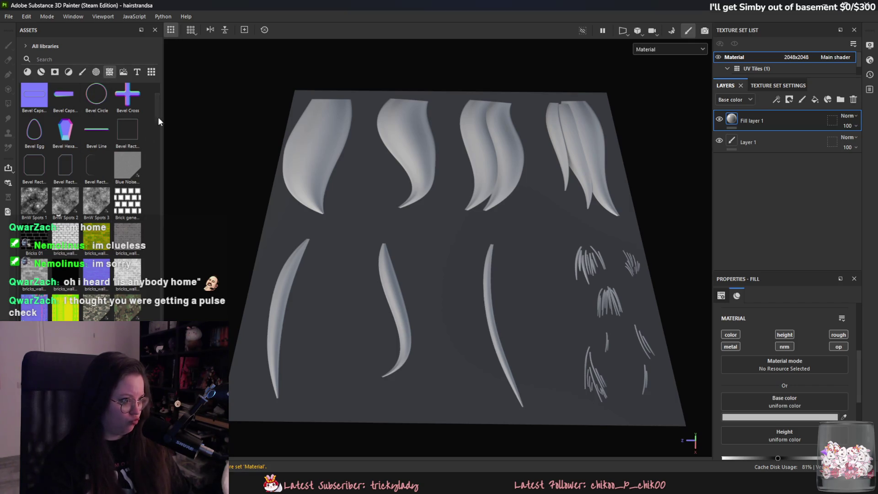
pyautogui.scroll(-3, 122, 209)
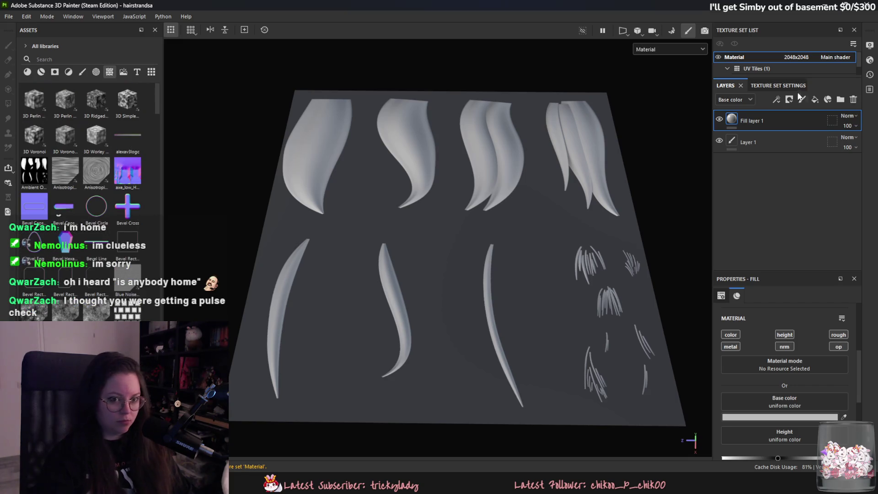
# Search the asset shelf for 'height', trying the alpha and filter categories and thumbnail size
pyautogui.click(77, 59)
pyautogui.write('height')
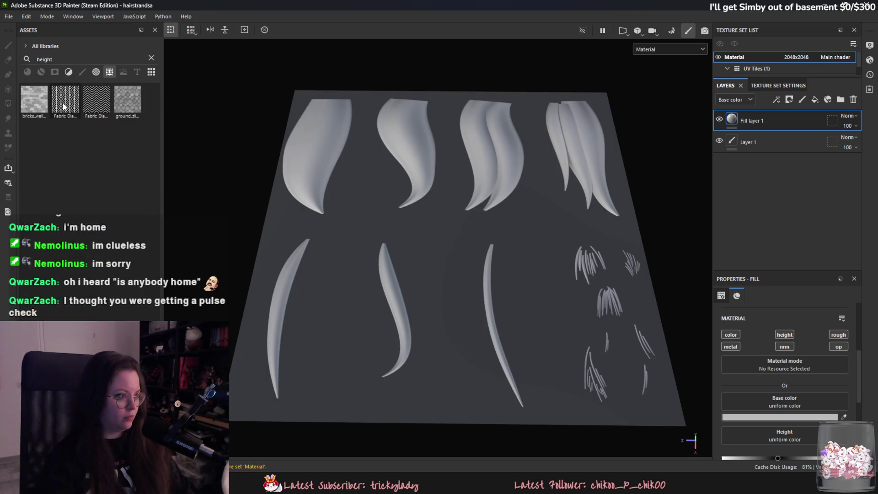
pyautogui.click(96, 71)
pyautogui.click(69, 72)
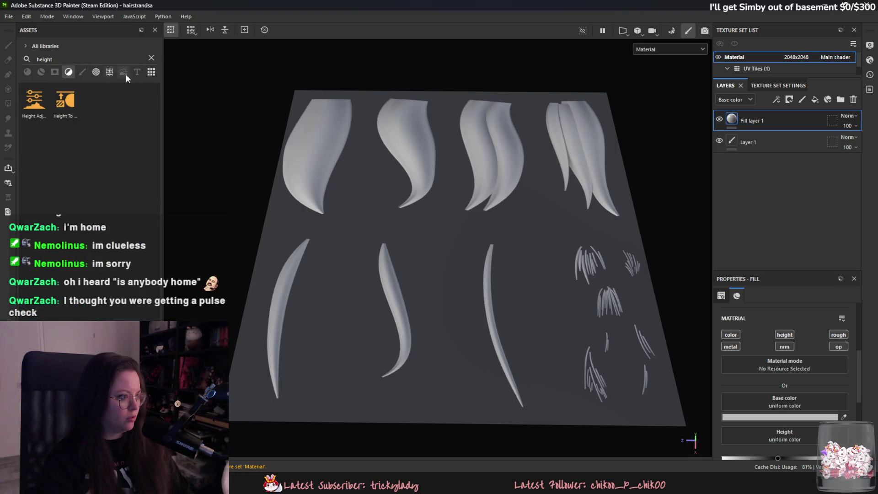
pyautogui.click(151, 73)
pyautogui.click(151, 57)
pyautogui.click(698, 148)
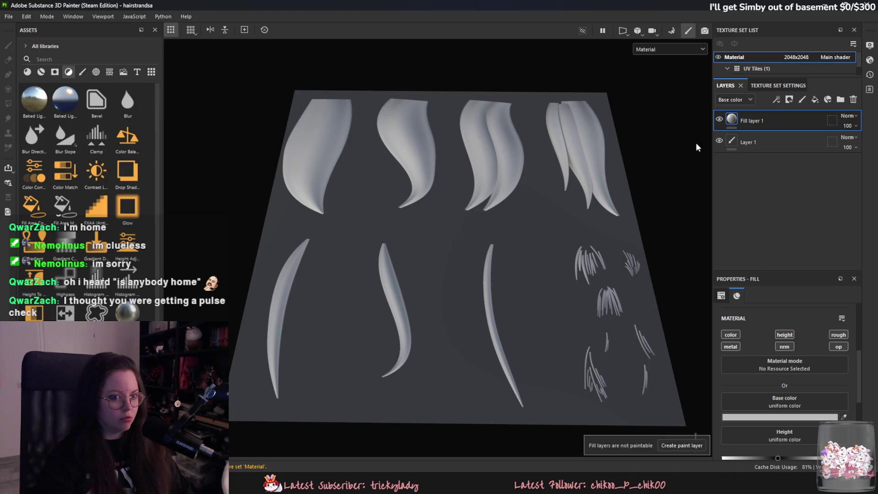
# Check the texture set settings, then enter Bake Mesh Maps mode
pyautogui.keyDown('alt'); pyautogui.moveTo(587, 139); pyautogui.dragTo(588, 171); pyautogui.keyUp('alt')
pyautogui.click(777, 86)
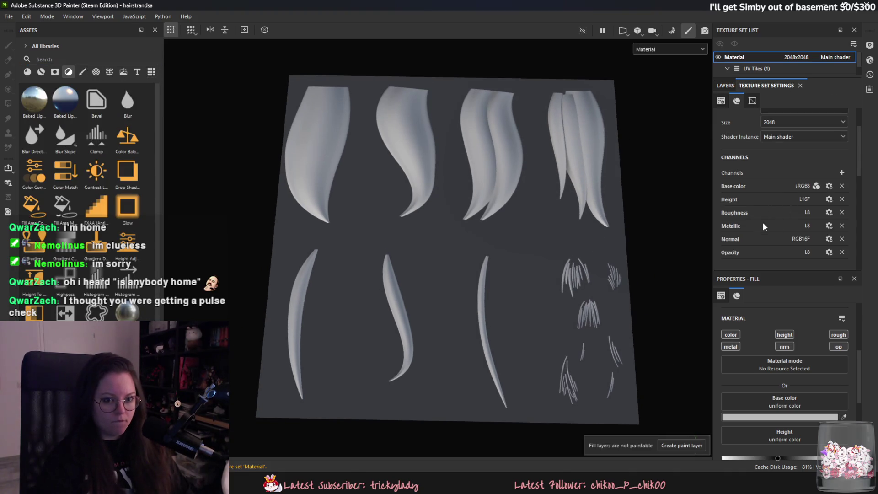
pyautogui.click(727, 86)
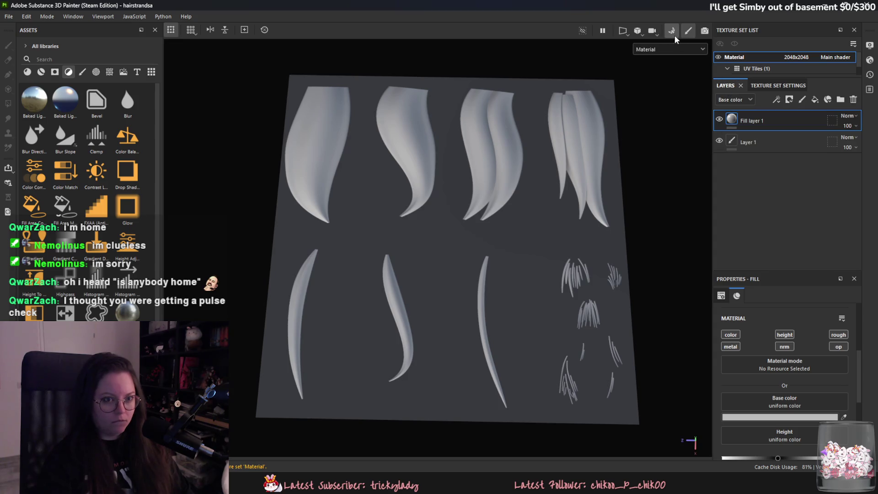
pyautogui.click(672, 32)
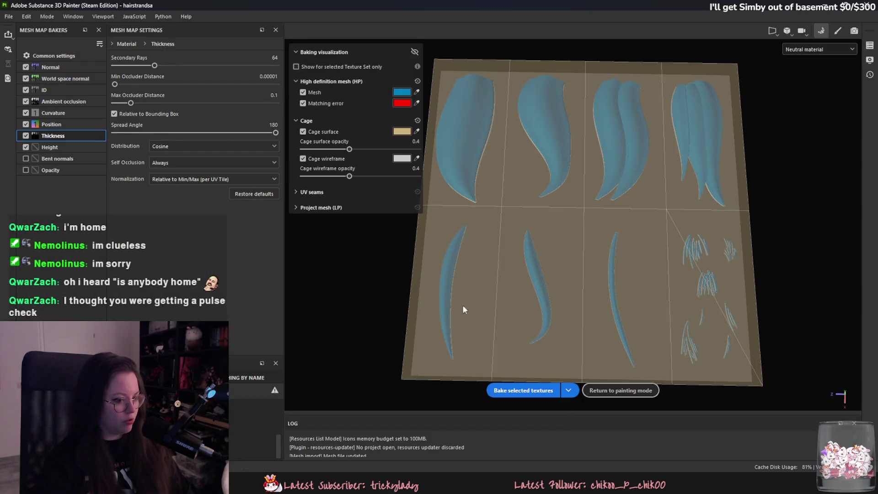
# Bake the selected mesh maps, return to painting, and search texture assets for 'heig'
pyautogui.click(523, 390)
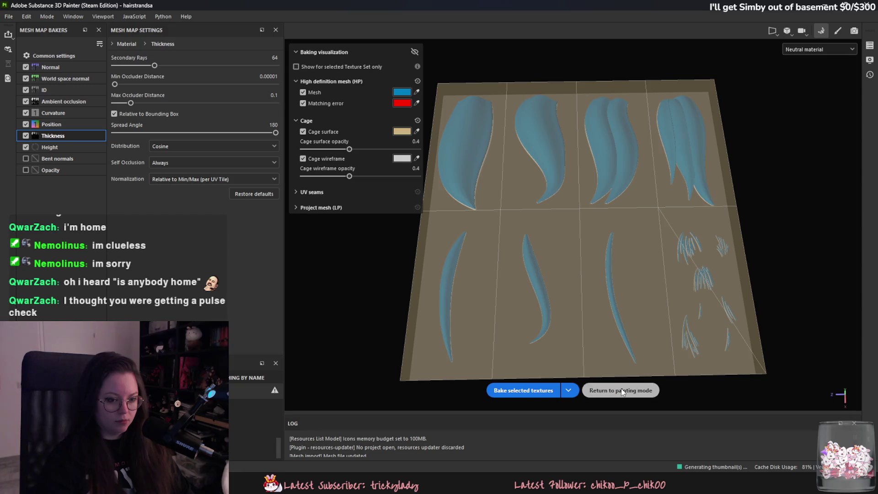
pyautogui.click(624, 391)
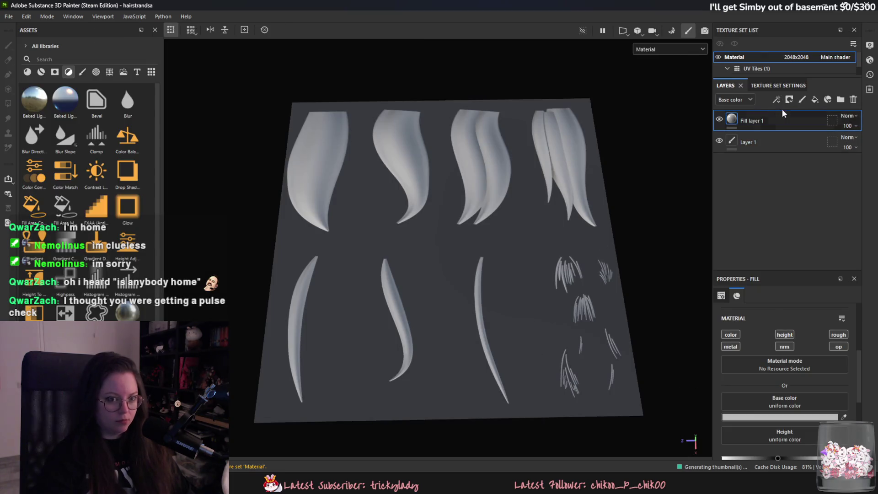
pyautogui.click(97, 72)
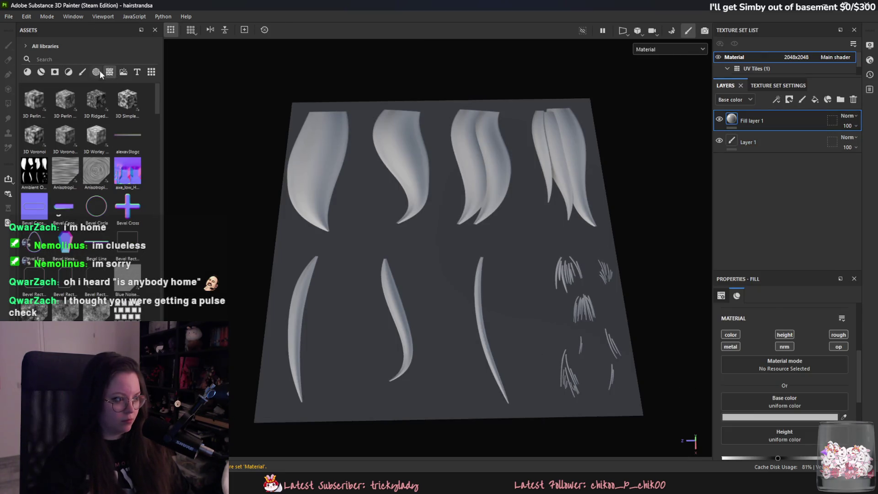
pyautogui.click(85, 58)
pyautogui.write('heig')
# Drop the Height Map asset onto the strand plane and inspect its mask fill effect
pyautogui.moveTo(34, 137)
pyautogui.mouseDown()
pyautogui.moveTo(137, 169)
pyautogui.moveTo(442, 207)
pyautogui.mouseUp()
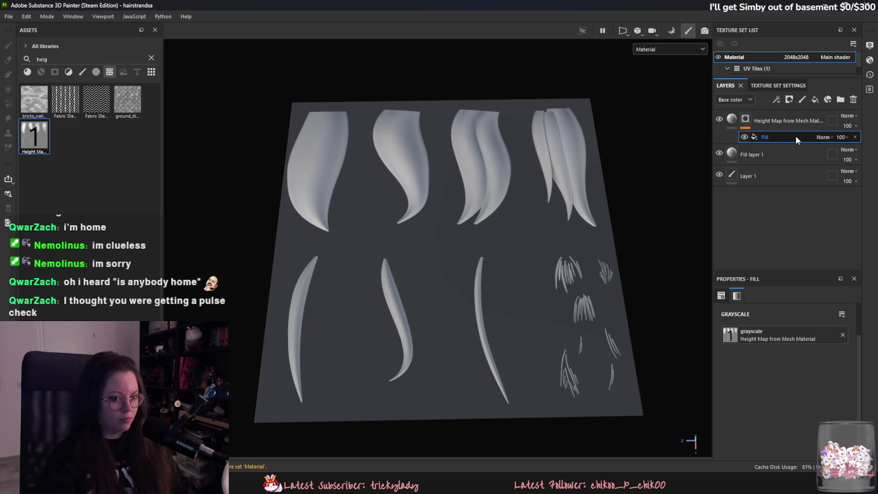
pyautogui.click(752, 122)
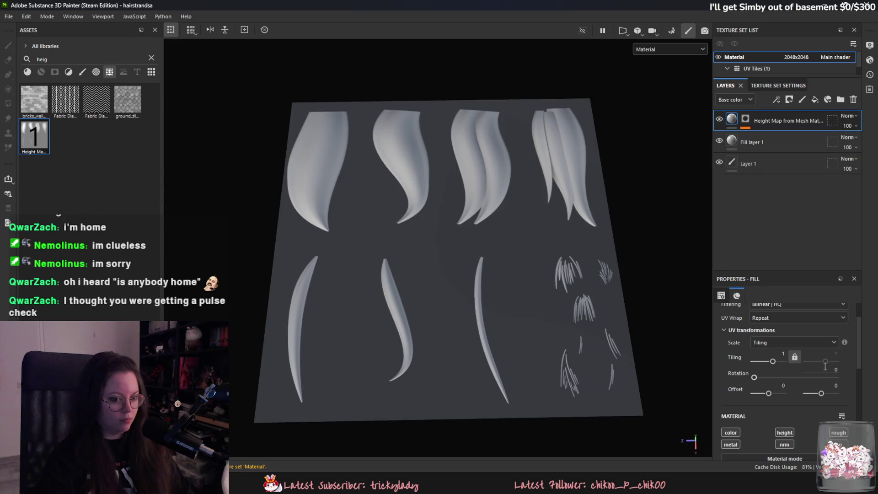
pyautogui.scroll(-3, 819, 360)
pyautogui.scroll(-2, 769, 394)
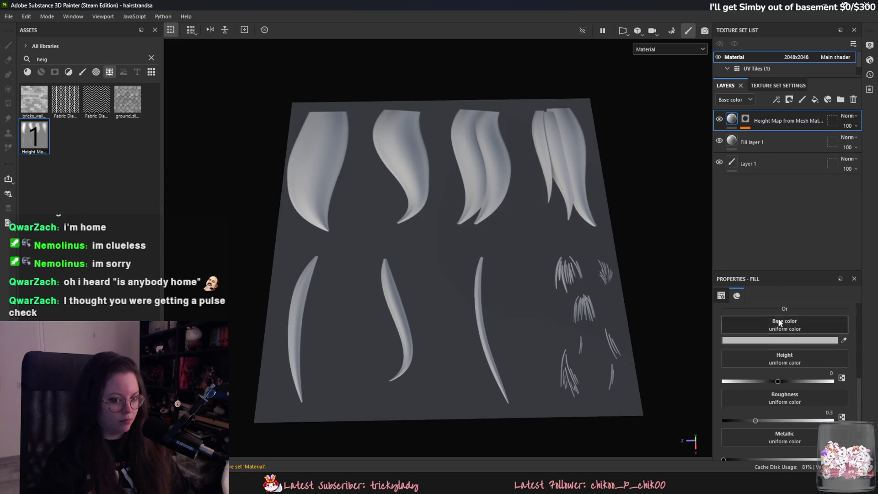
pyautogui.click(761, 120)
pyautogui.rightClick(770, 133)
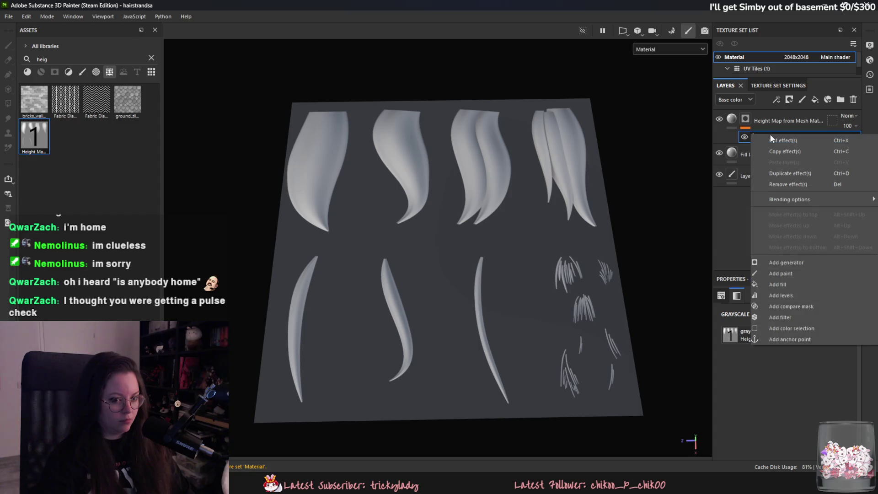
pyautogui.click(749, 349)
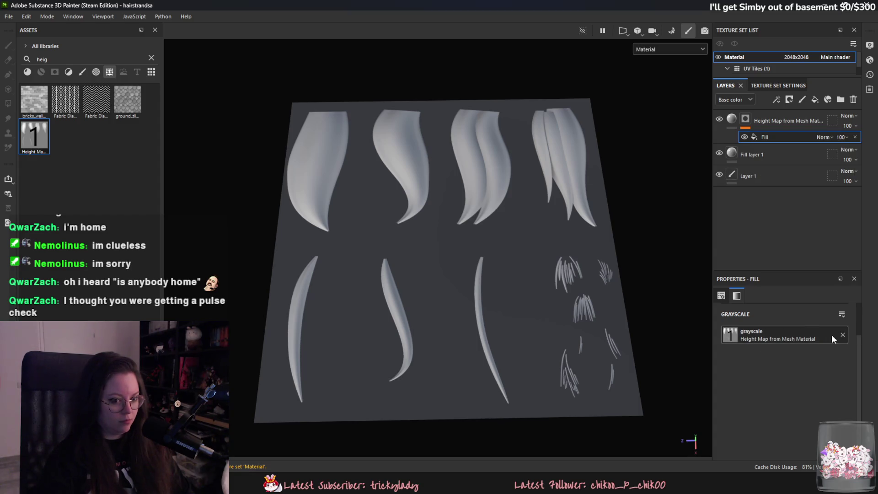
pyautogui.click(727, 297)
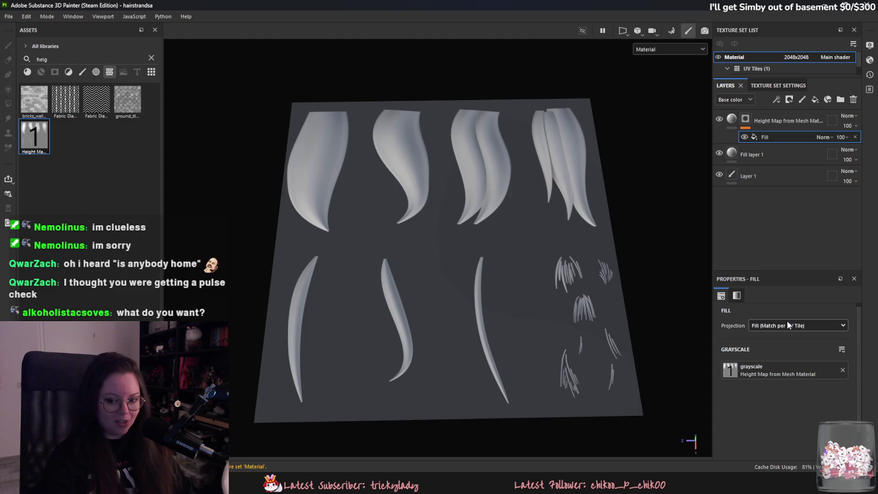
# Delete the Height Map layer, orbit the hair-card plane, and enter baking mode
pyautogui.click(745, 119)
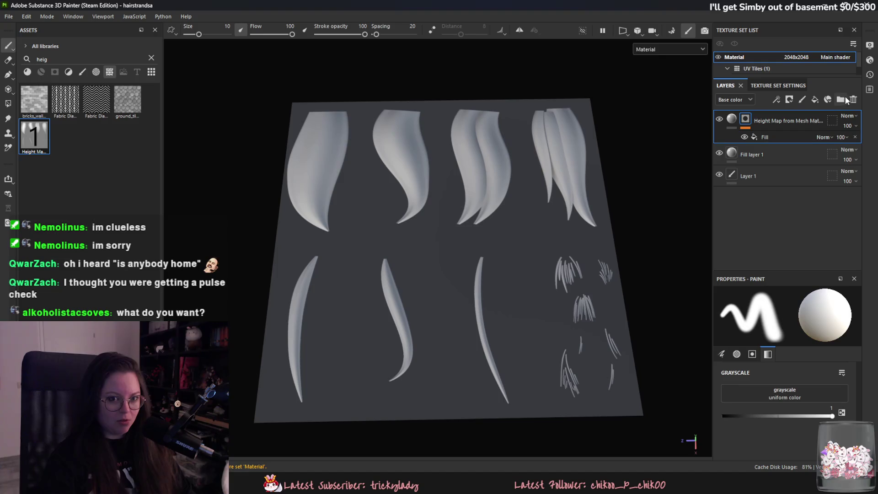
pyautogui.click(852, 100)
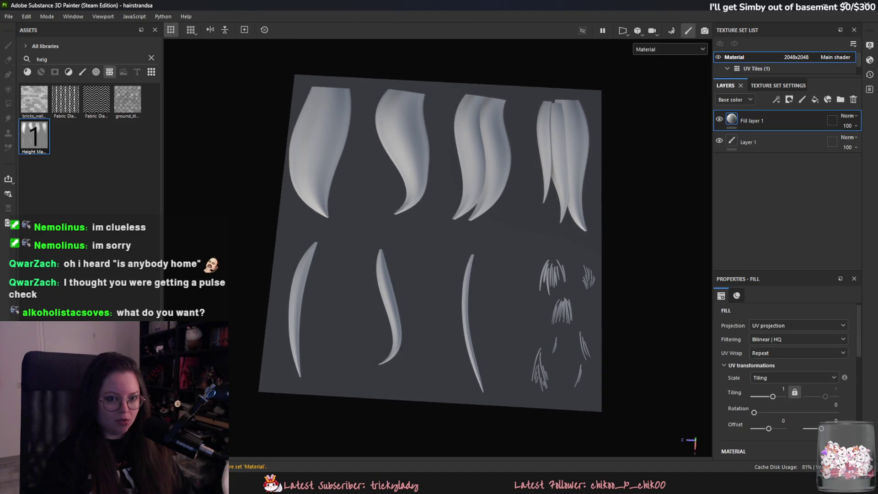
pyautogui.scroll(3, 525, 239)
pyautogui.scroll(-2, 496, 206)
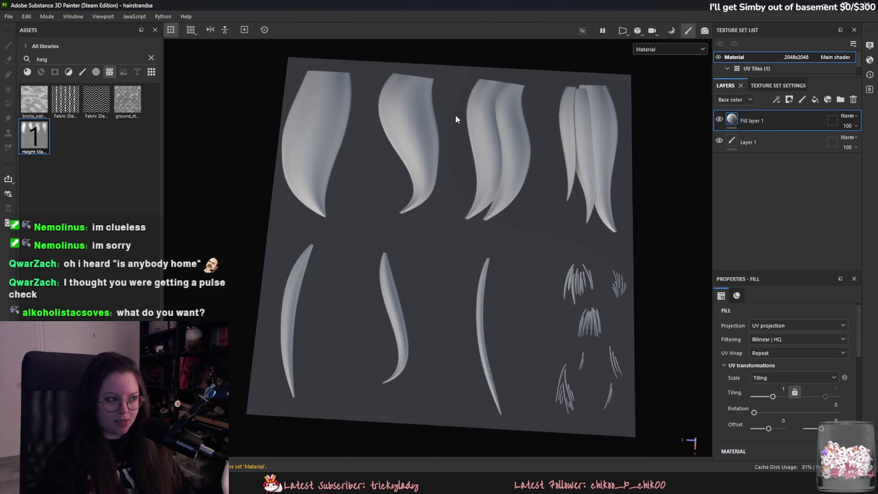
pyautogui.keyDown('alt'); pyautogui.moveTo(511, 222); pyautogui.dragTo(447, 203); pyautogui.keyUp('alt')
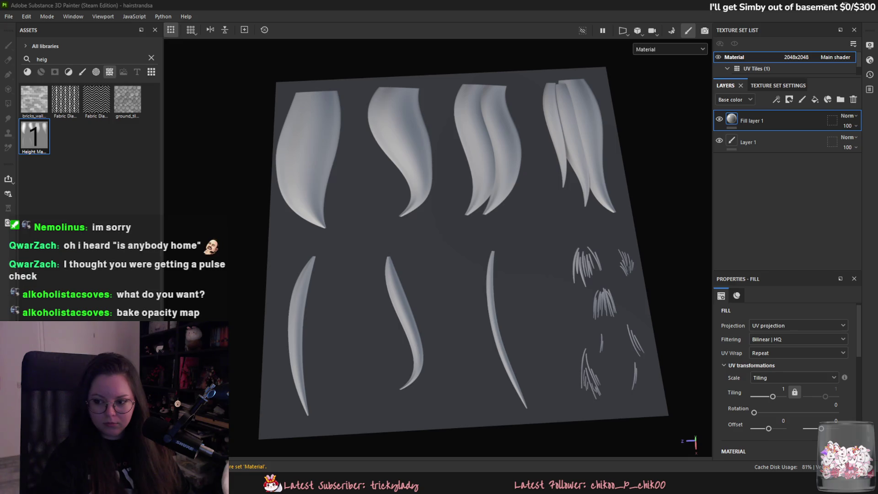
pyautogui.click(671, 31)
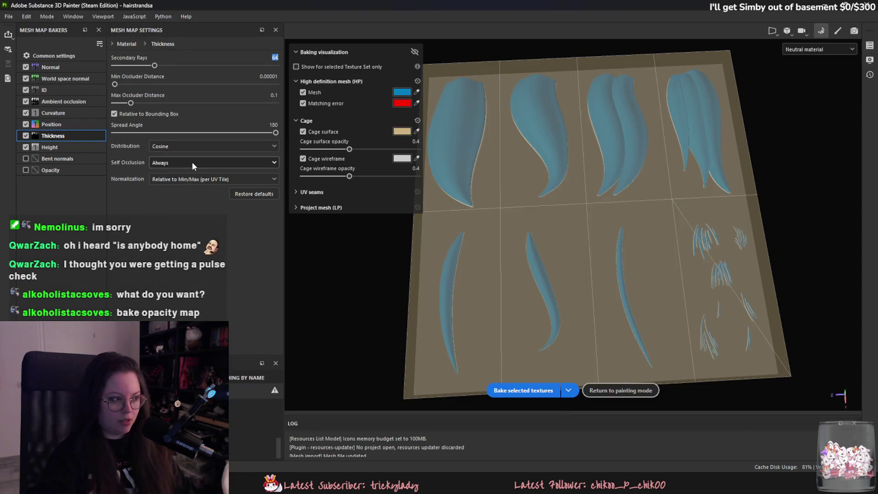
# Bake with Opacity ticked, then export the hair-strand textures and save the export settings
pyautogui.click(26, 170)
pyautogui.click(523, 390)
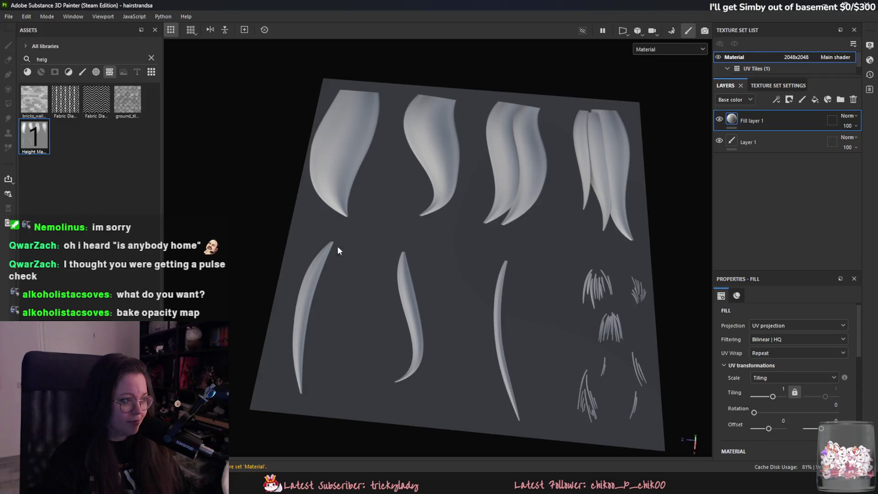
pyautogui.click(8, 16)
pyautogui.click(32, 115)
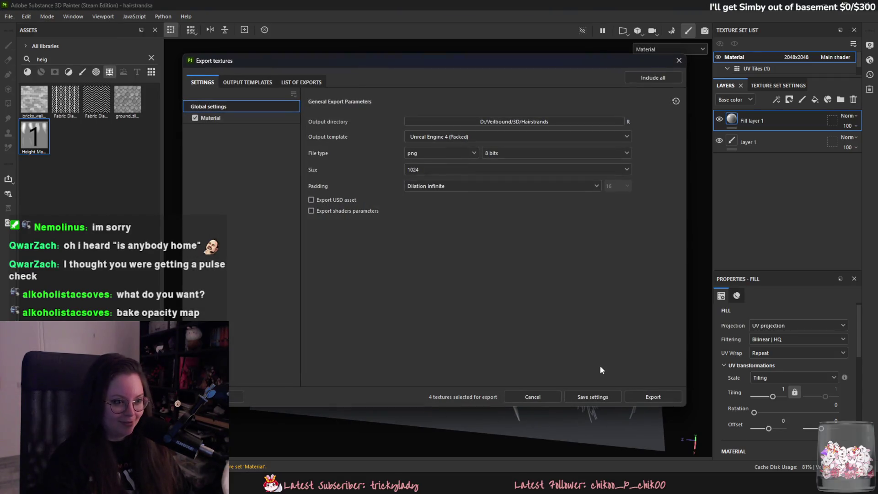
pyautogui.click(626, 397)
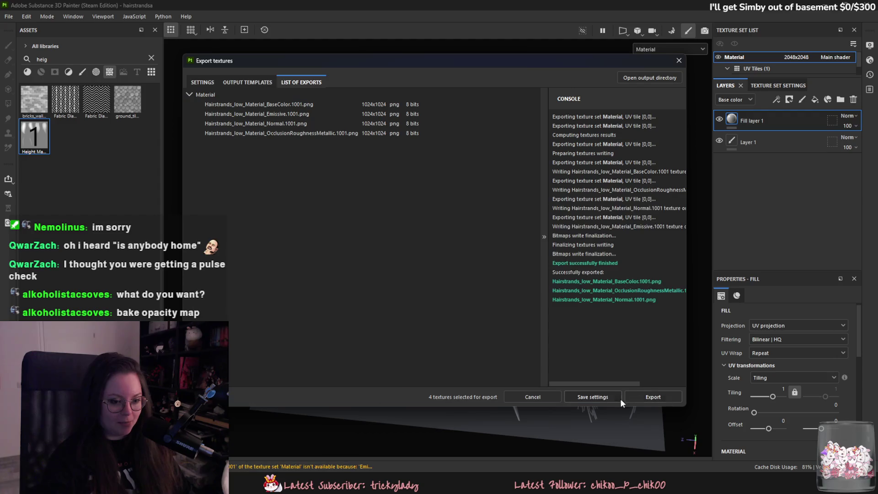
pyautogui.click(593, 397)
pyautogui.hotkey('alt', 'Tab')
# Browse to D:\Veilbound\3D\Hairstrands, select the exported BaseColor PNG, and minimize Explorer
pyautogui.click(208, 83)
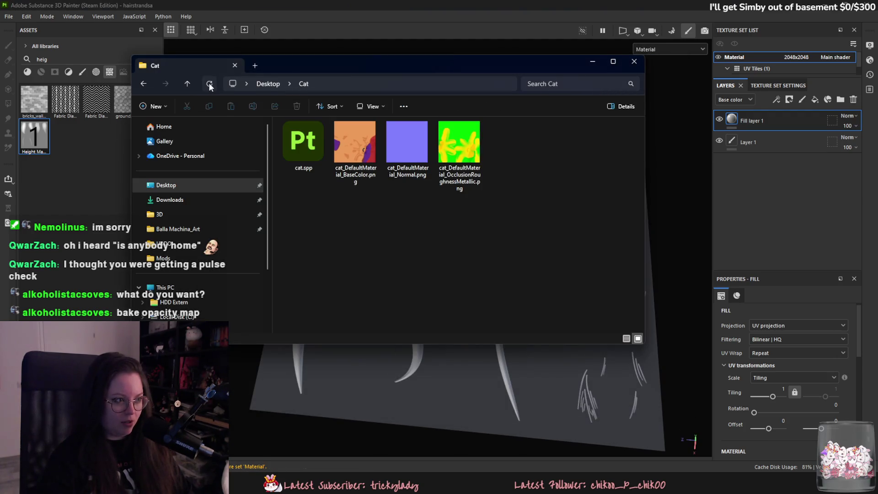
pyautogui.click(268, 87)
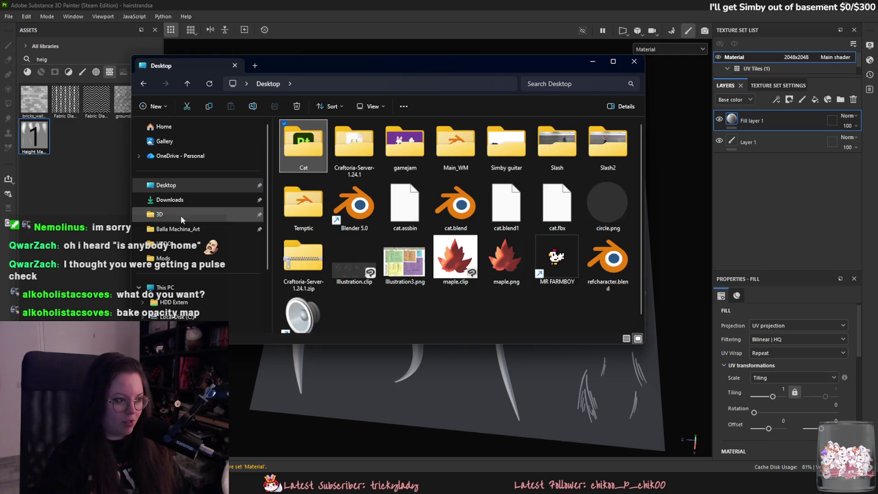
pyautogui.click(179, 214)
pyautogui.doubleClick(311, 213)
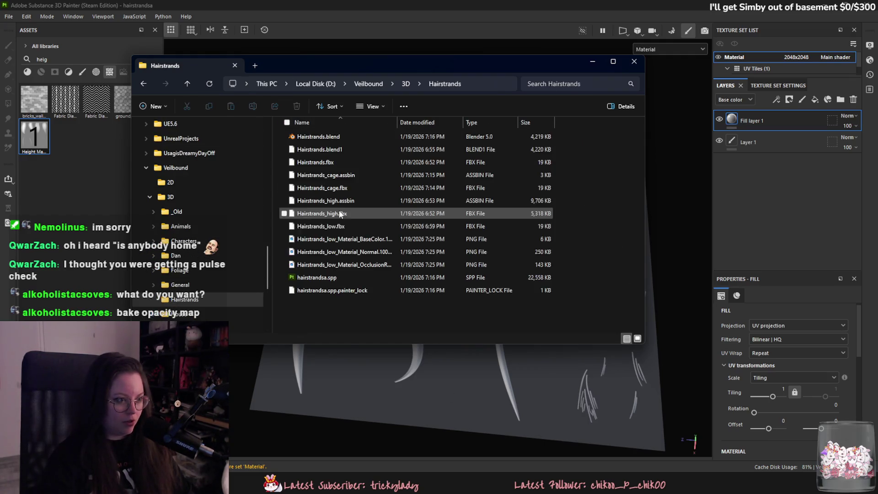
pyautogui.keyDown('ctrl'); pyautogui.scroll(2, 420, 312); pyautogui.keyUp('ctrl')
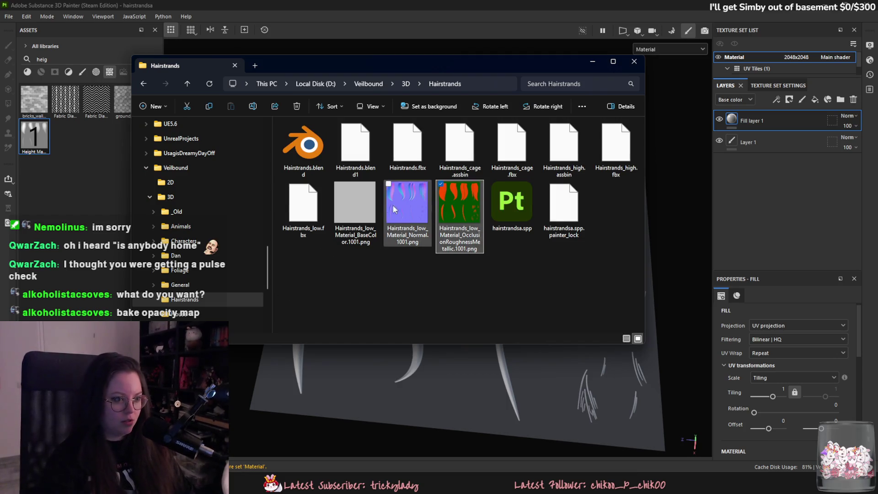
pyautogui.click(345, 211)
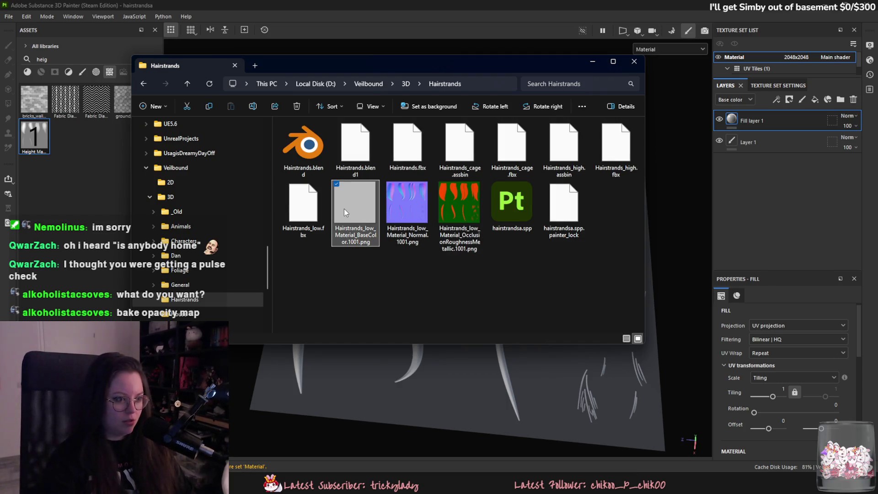
pyautogui.click(595, 61)
# Replace Fill layer 1 with a new fill layer
pyautogui.scroll(3, 563, 220)
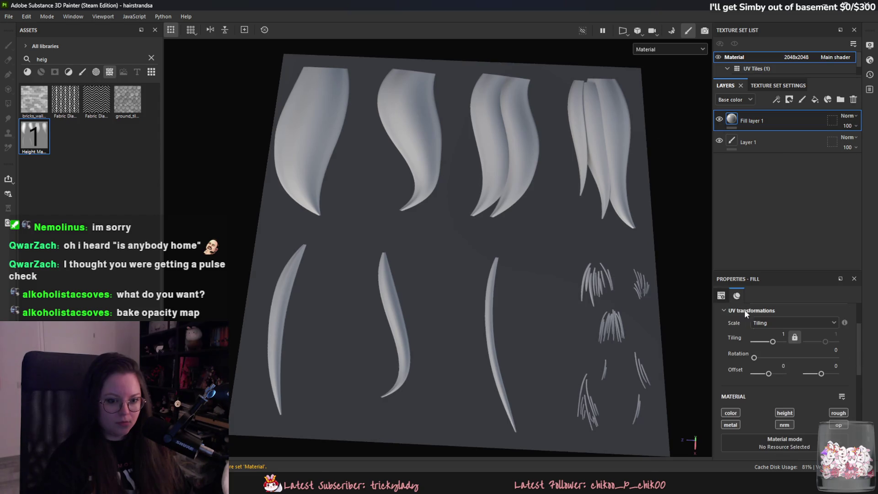
pyautogui.click(853, 99)
pyautogui.click(814, 99)
# Tint the new fill layer dark red, then delete that red fill layer
pyautogui.scroll(-3, 777, 365)
pyautogui.click(822, 413)
pyautogui.click(778, 381)
pyautogui.click(817, 331)
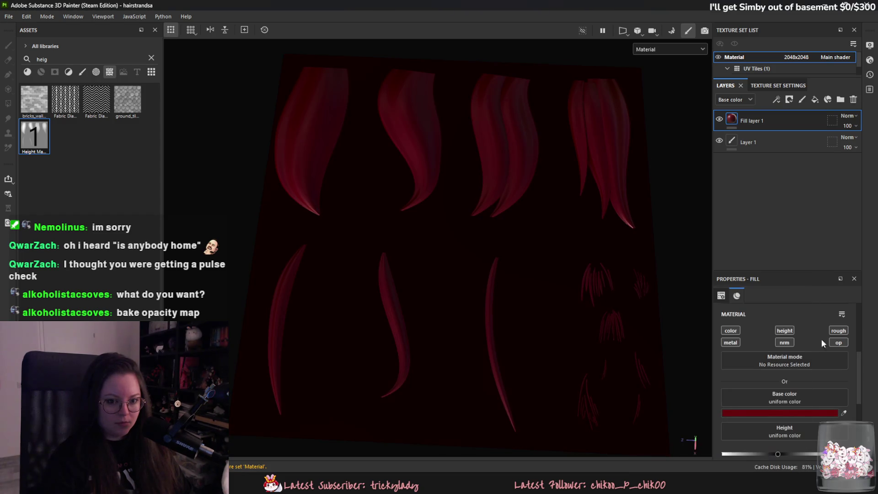
pyautogui.scroll(-3, 813, 367)
pyautogui.scroll(-1, 819, 386)
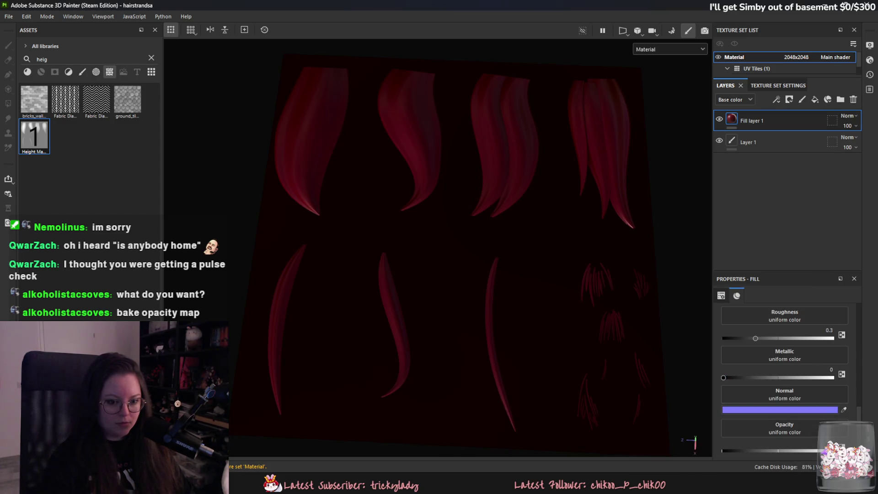
pyautogui.scroll(5, 818, 388)
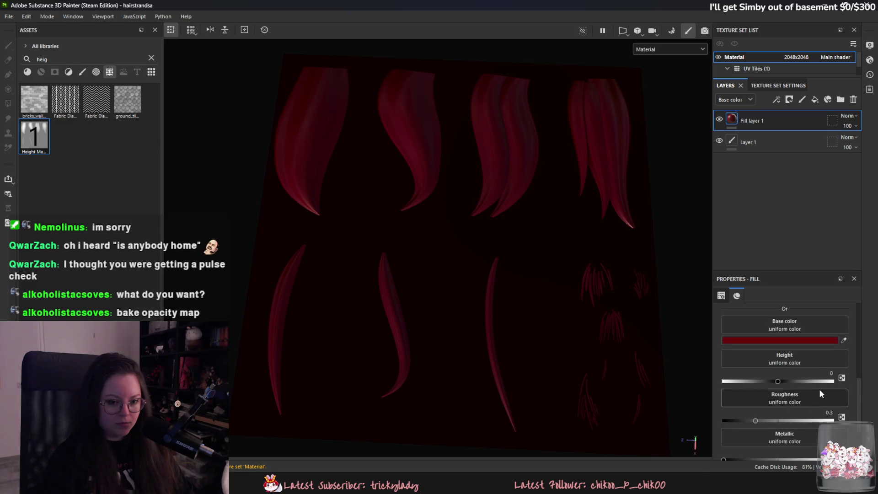
pyautogui.click(853, 100)
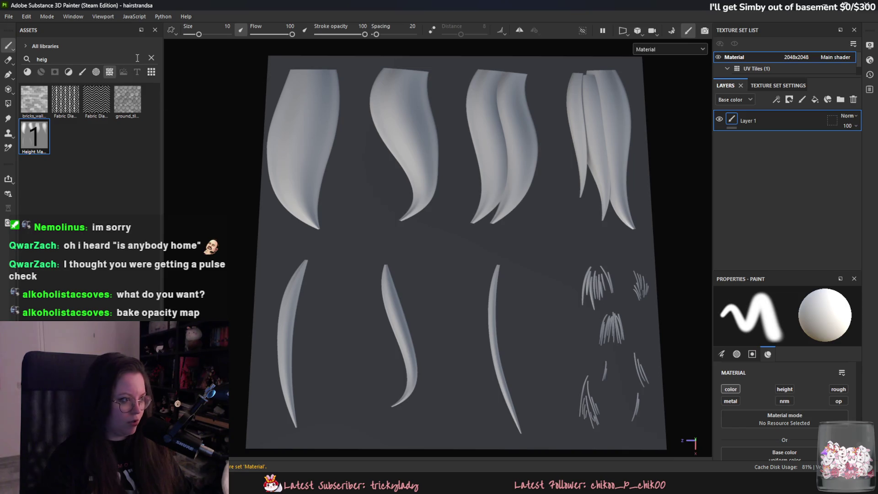
# Search assets for 'opacit' and add a fill layer driving Opacity with the mesh opacity mask
pyautogui.click(138, 58)
pyautogui.press('BackSpace')
pyautogui.press('BackSpace')
pyautogui.press('BackSpace')
pyautogui.write('opacit')
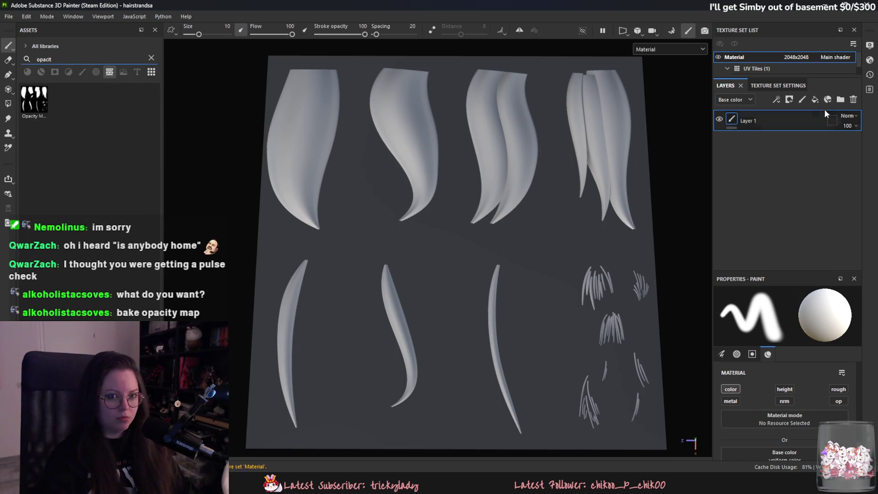
pyautogui.click(815, 99)
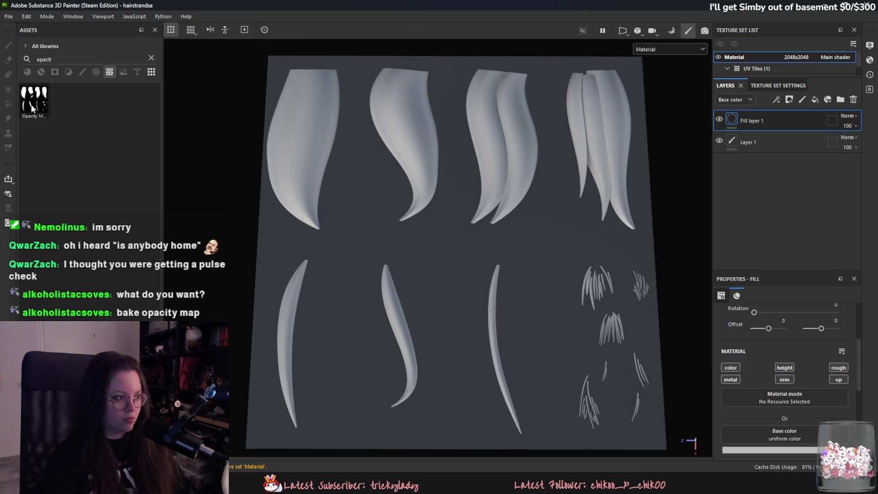
pyautogui.click(745, 118)
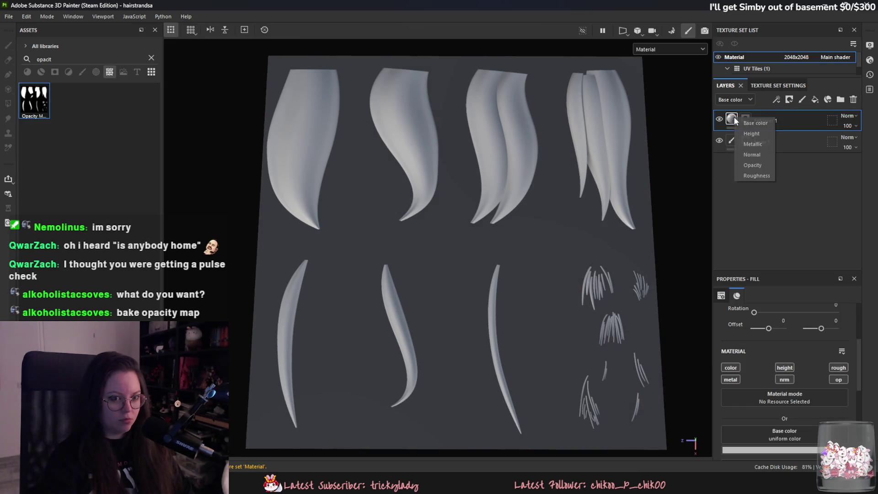
pyautogui.click(762, 164)
# Give Fill layer 1 a bright red base colour
pyautogui.moveTo(514, 222); pyautogui.dragTo(514, 203, button='middle')
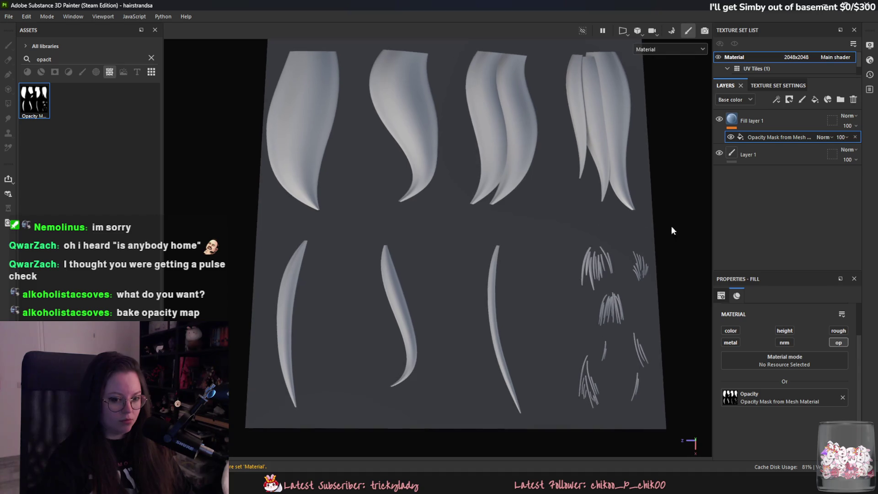
pyautogui.click(779, 122)
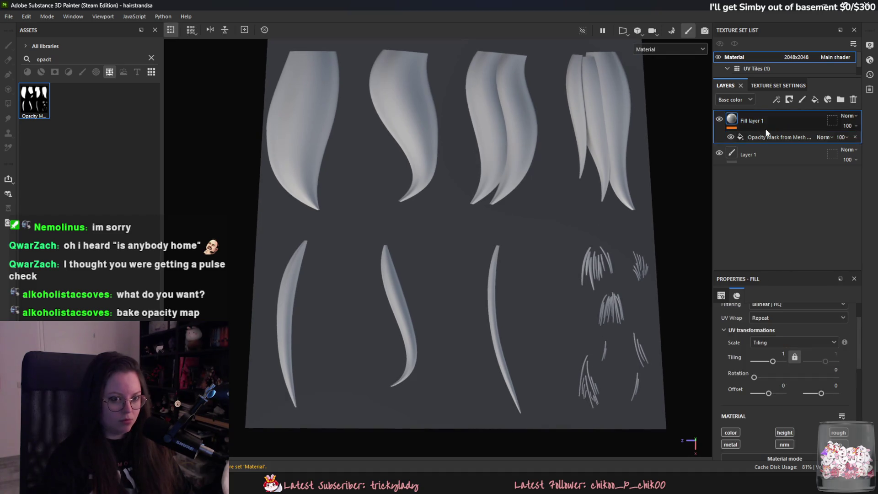
pyautogui.scroll(-2, 797, 415)
pyautogui.click(787, 350)
pyautogui.click(783, 333)
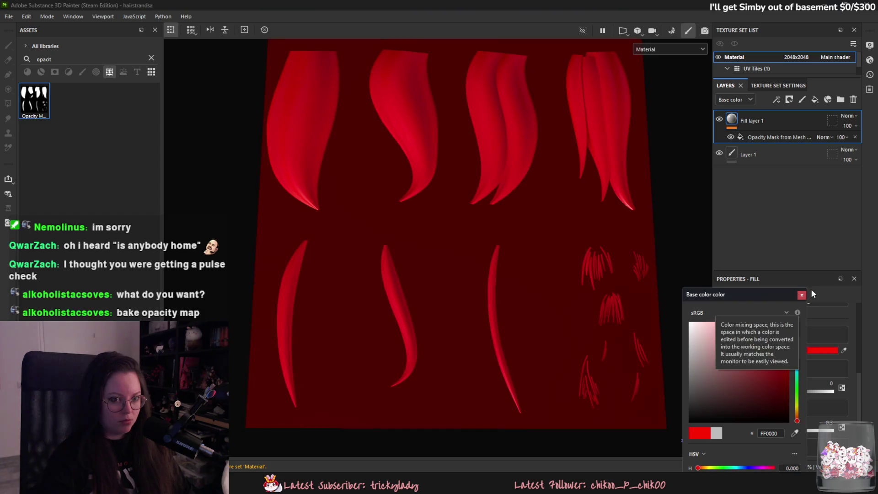
pyautogui.click(758, 136)
pyautogui.click(837, 342)
# Delete Fill layer 1 along with its opacity mask
pyautogui.click(818, 112)
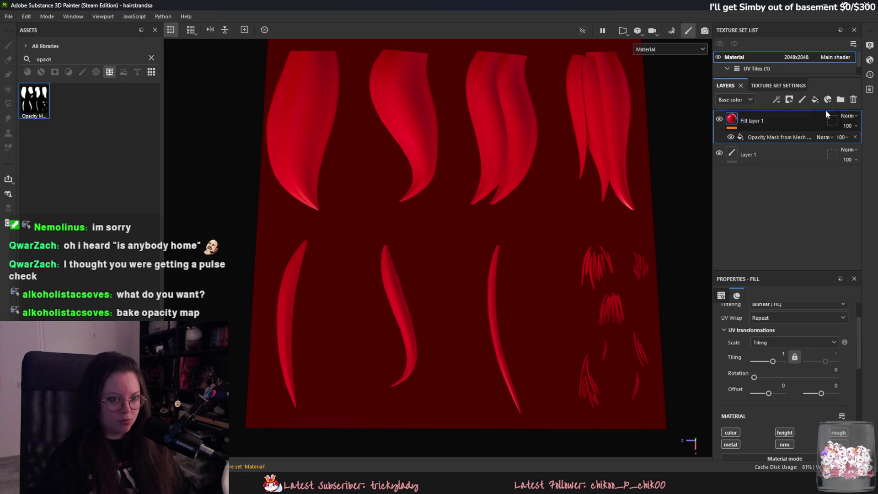
pyautogui.scroll(-2, 625, 207)
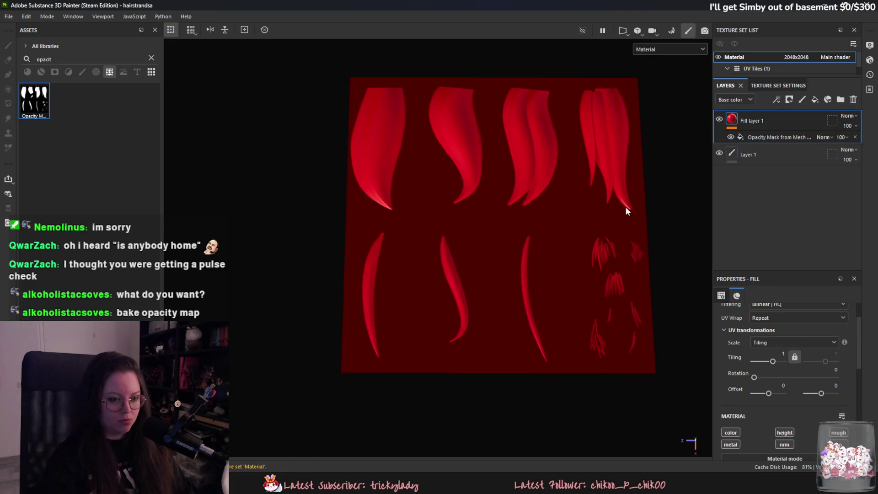
pyautogui.scroll(1, 624, 207)
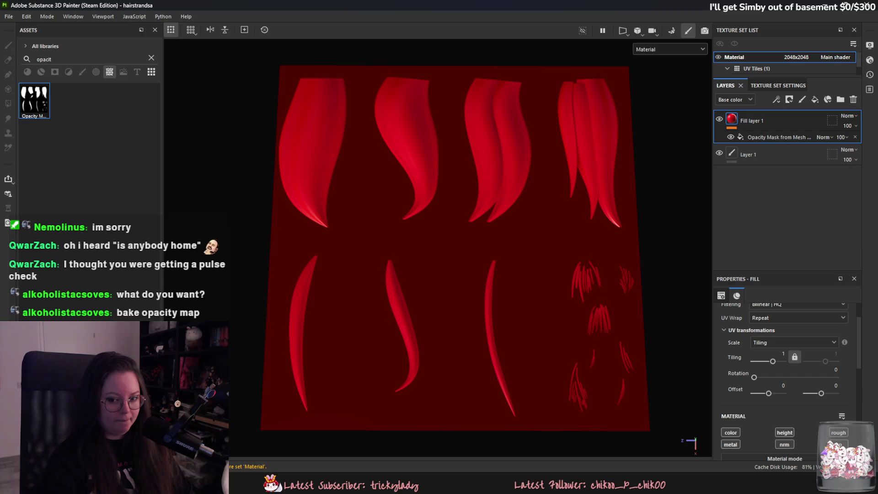
pyautogui.click(854, 99)
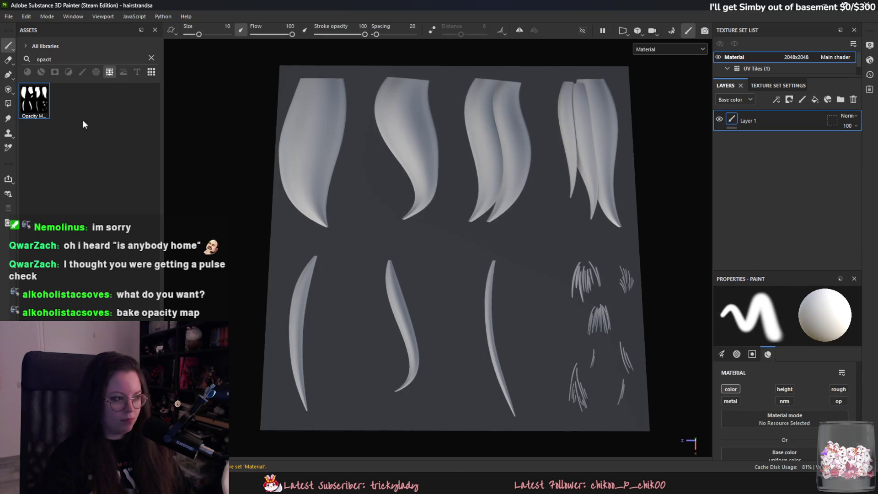
pyautogui.moveTo(30, 103)
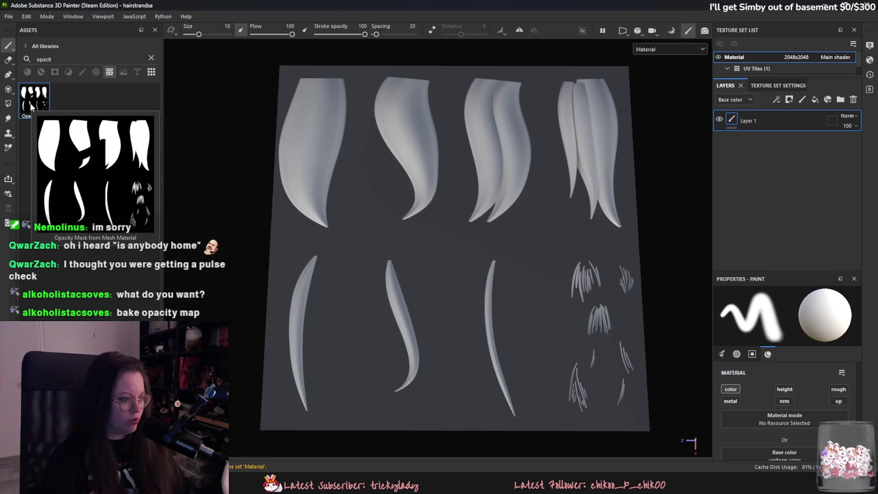
# Rebake the Opacity mesh map and return to painting mode
pyautogui.click(671, 31)
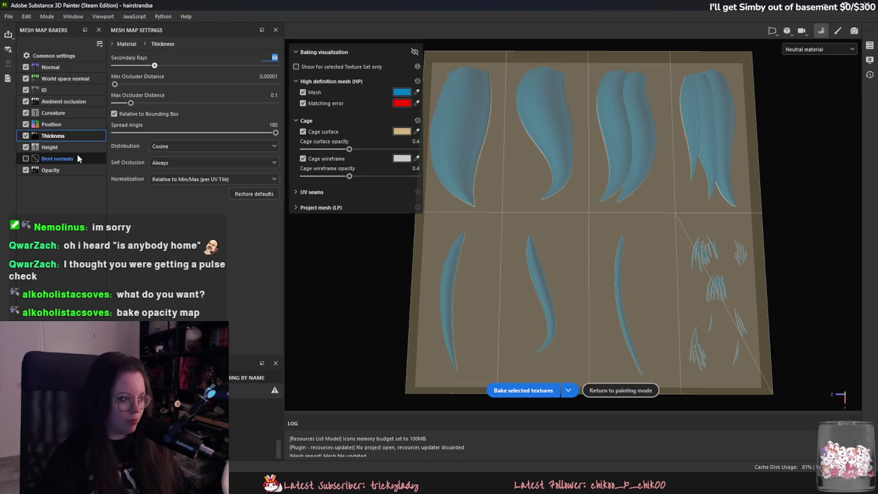
pyautogui.click(67, 170)
pyautogui.click(523, 390)
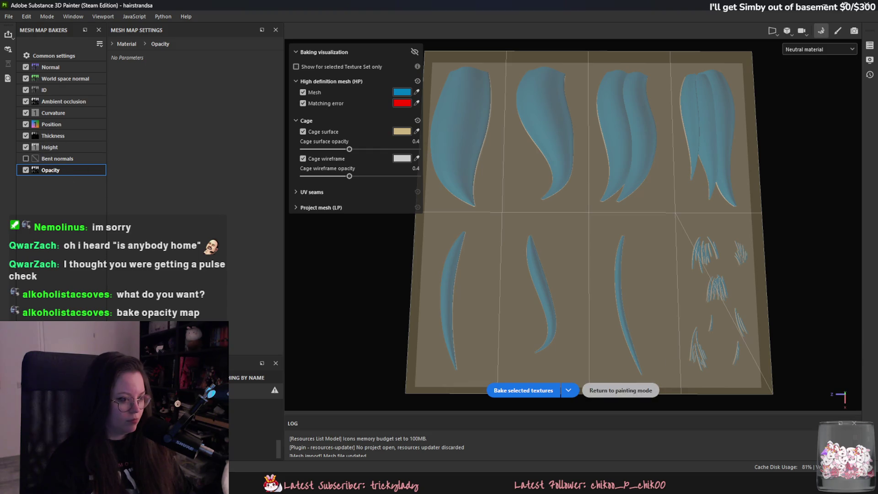
pyautogui.click(644, 393)
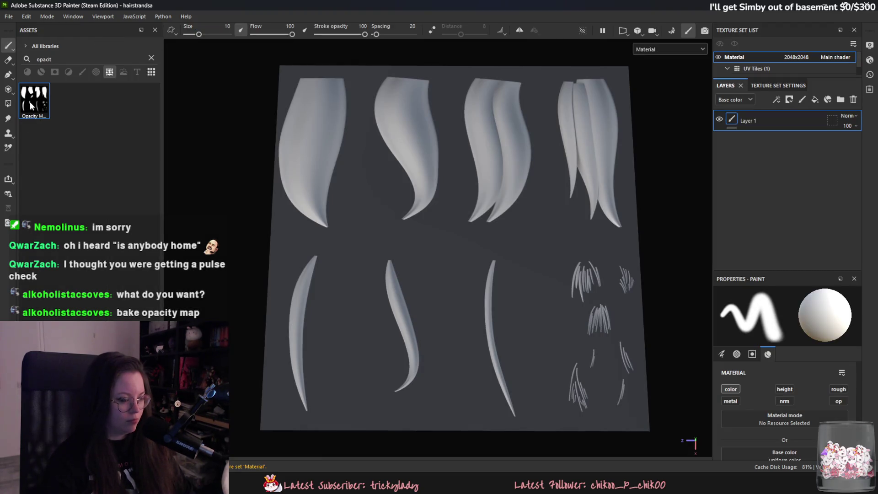
# Drop the Opacity Mask asset onto the hair cards as Base color
pyautogui.moveTo(34, 100)
pyautogui.mouseDown()
pyautogui.moveTo(357, 175)
pyautogui.moveTo(432, 173)
pyautogui.mouseUp()
pyautogui.click(454, 195)
pyautogui.moveTo(465, 245)
pyautogui.keyDown('alt'); pyautogui.mouseDown()
pyautogui.moveTo(464, 149)
pyautogui.moveTo(457, 200)
pyautogui.moveTo(468, 251)
pyautogui.moveTo(477, 252)
pyautogui.moveTo(475, 240)
pyautogui.moveTo(467, 243)
pyautogui.moveTo(473, 308)
pyautogui.moveTo(432, 280)
pyautogui.mouseUp(); pyautogui.keyUp('alt')
# Re-export the textures from the Export Textures window
pyautogui.click(8, 16)
pyautogui.click(28, 153)
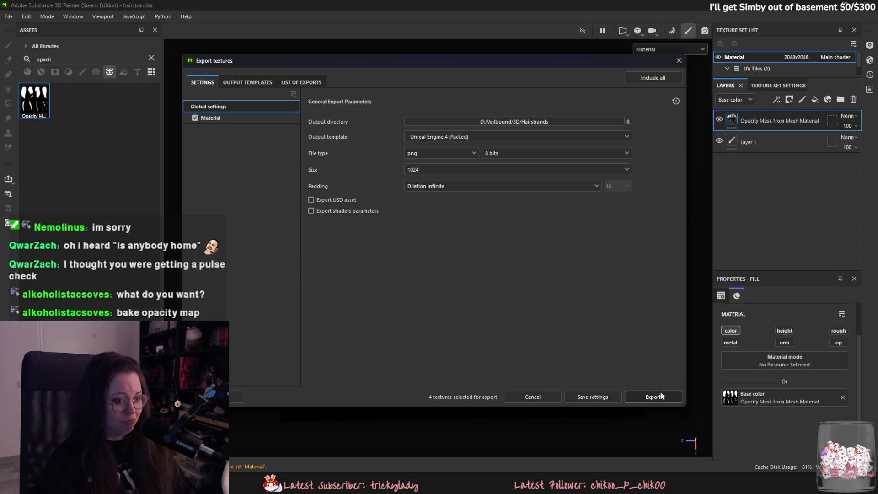
pyautogui.click(657, 397)
pyautogui.click(604, 401)
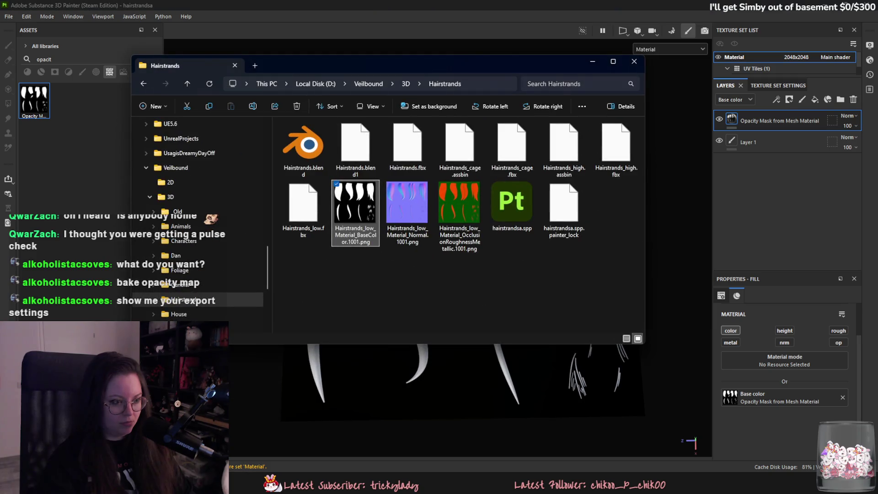
# Preview the black-and-white BaseColor PNG, then delete the Opacity Mask from Mesh Material fill layer
pyautogui.doubleClick(366, 223)
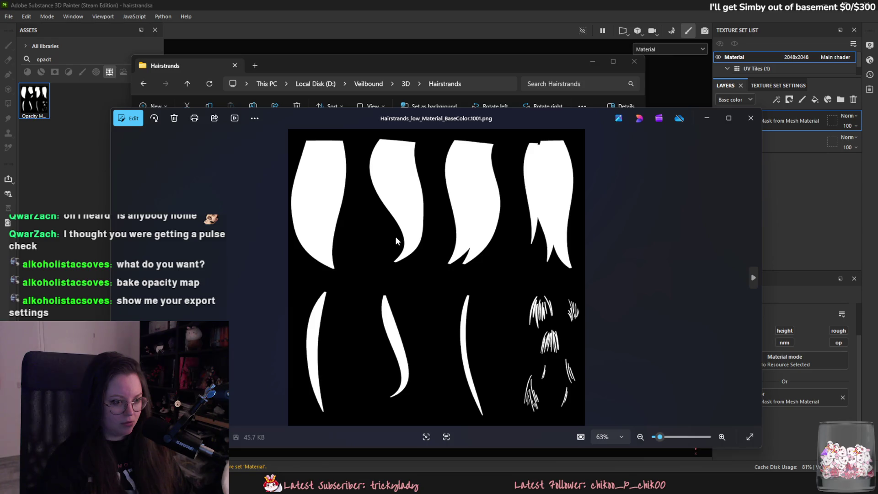
pyautogui.click(750, 118)
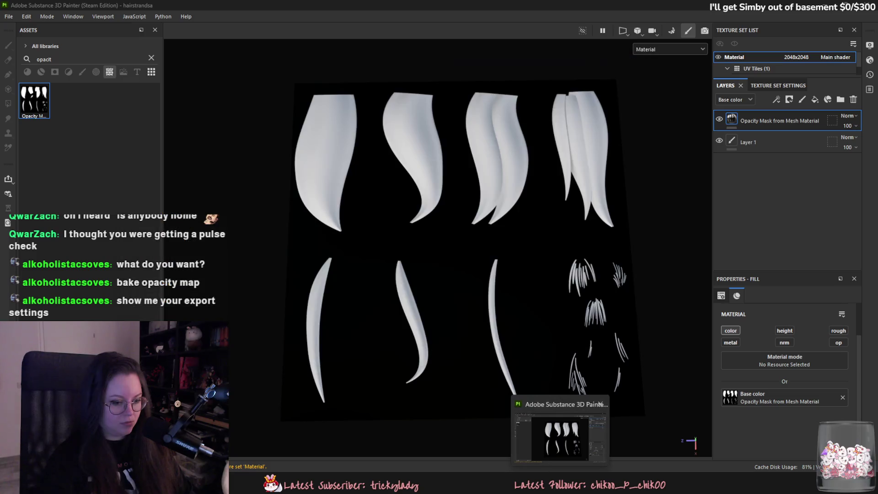
pyautogui.moveTo(540, 484)
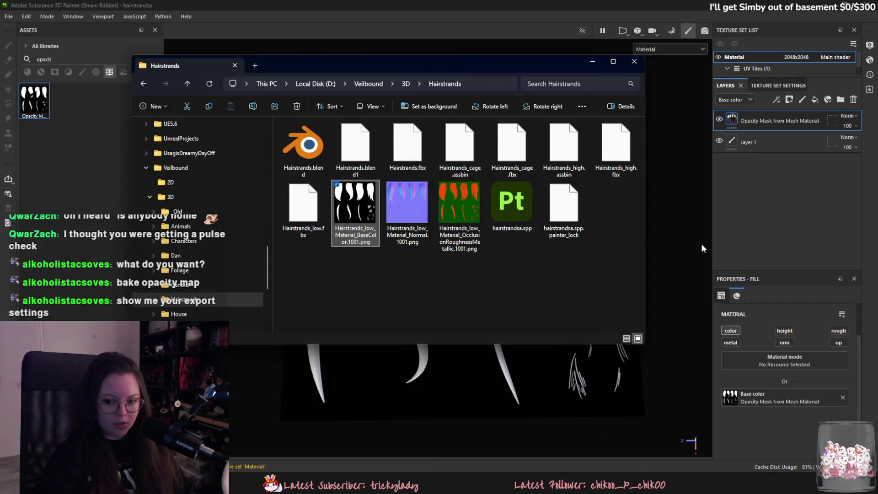
pyautogui.click(709, 232)
pyautogui.click(853, 99)
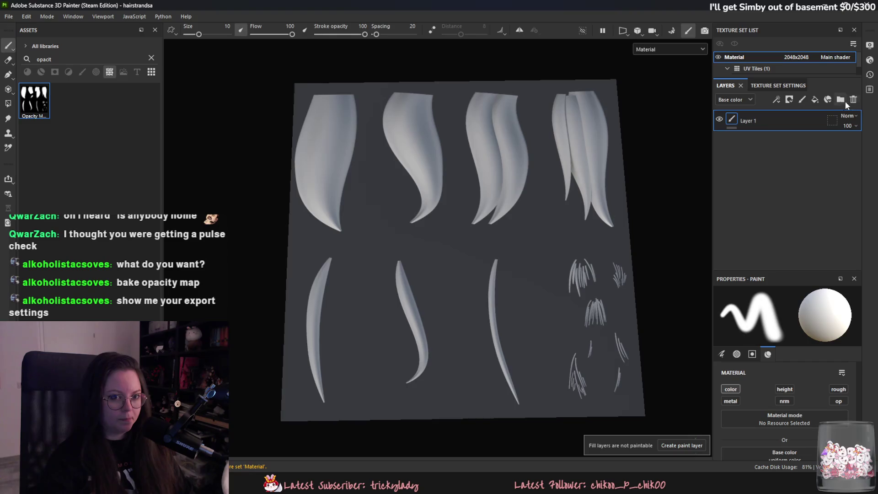
# Open the Export Textures output templates and add a named RGB+A output map
pyautogui.click(9, 17)
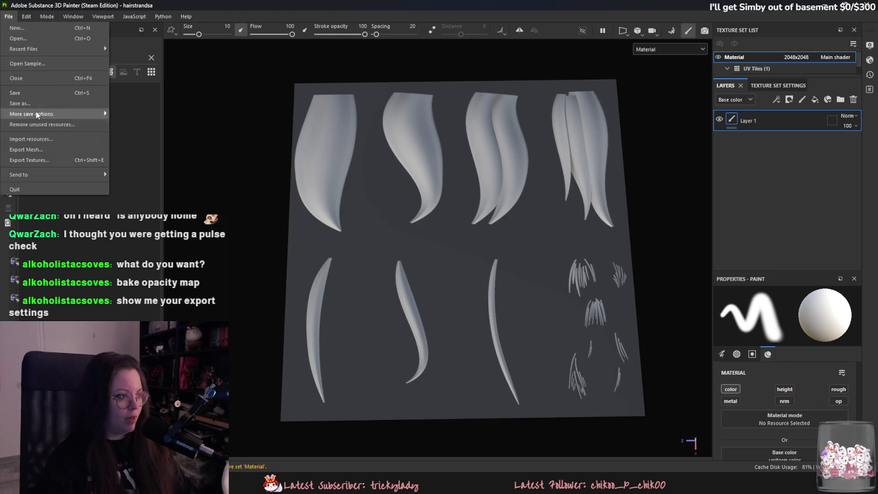
pyautogui.click(47, 162)
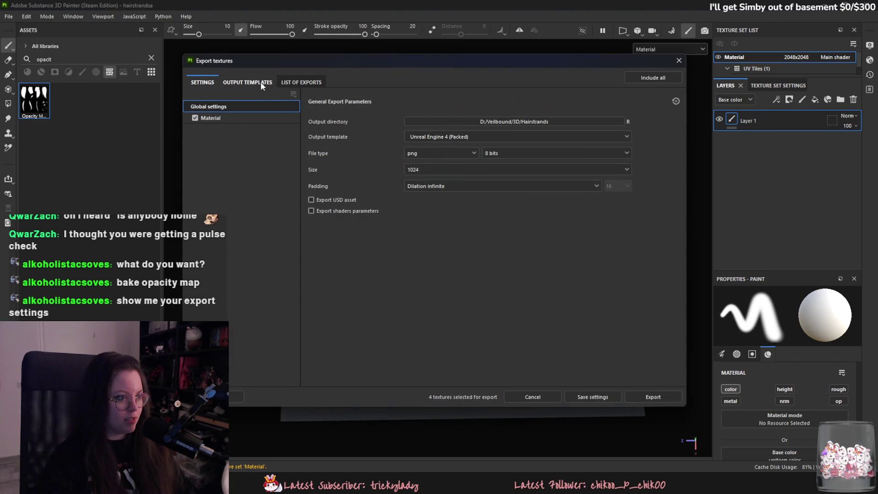
pyautogui.click(247, 83)
pyautogui.click(322, 82)
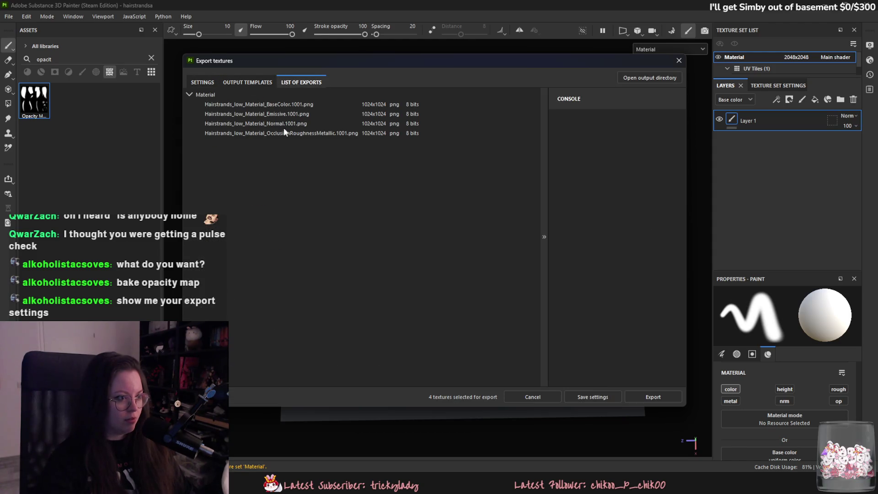
pyautogui.click(258, 87)
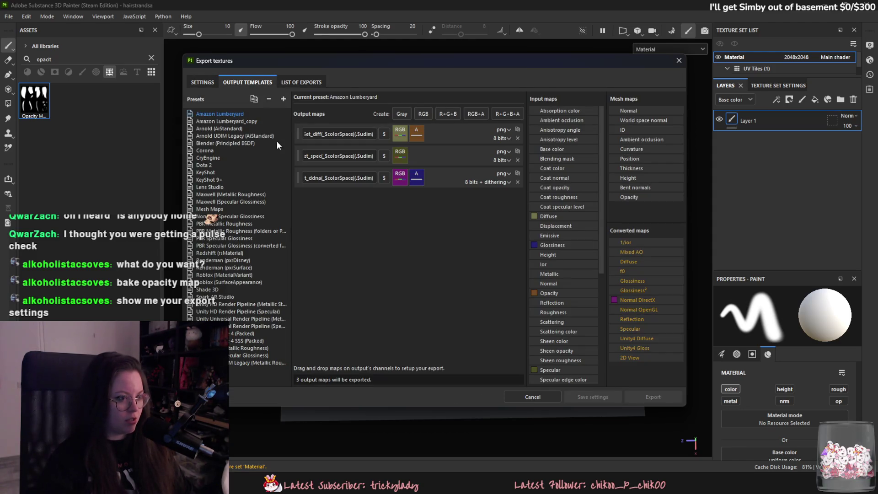
pyautogui.click(508, 114)
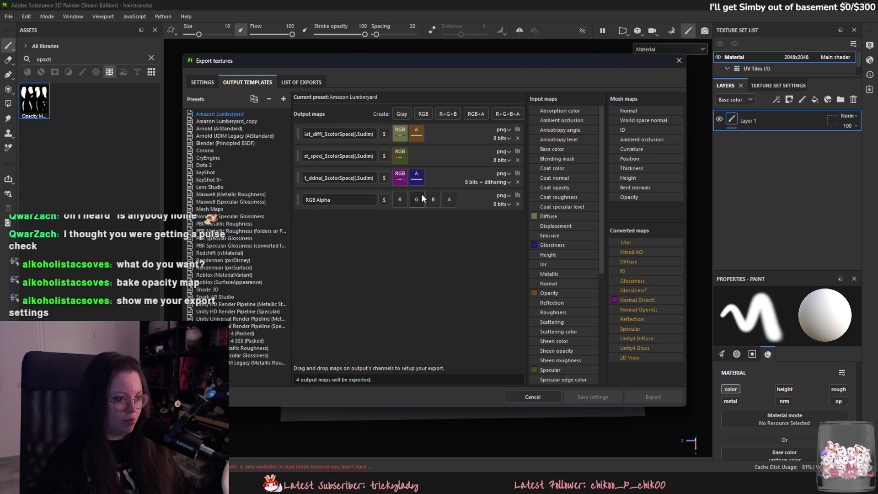
pyautogui.click(330, 202)
pyautogui.press('Return')
# Preview the output maps of the Roblox, UE4 (Packed) and UE4 SSS (Packed) presets
pyautogui.scroll(-4, 571, 234)
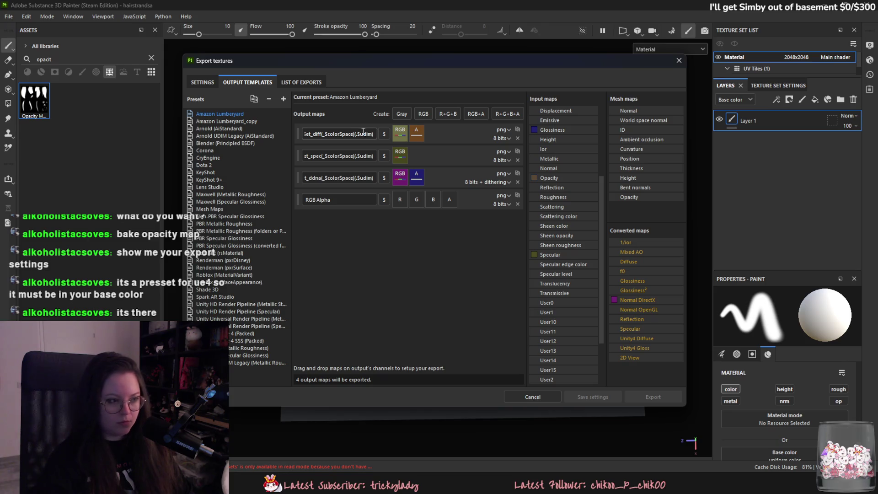
pyautogui.click(249, 281)
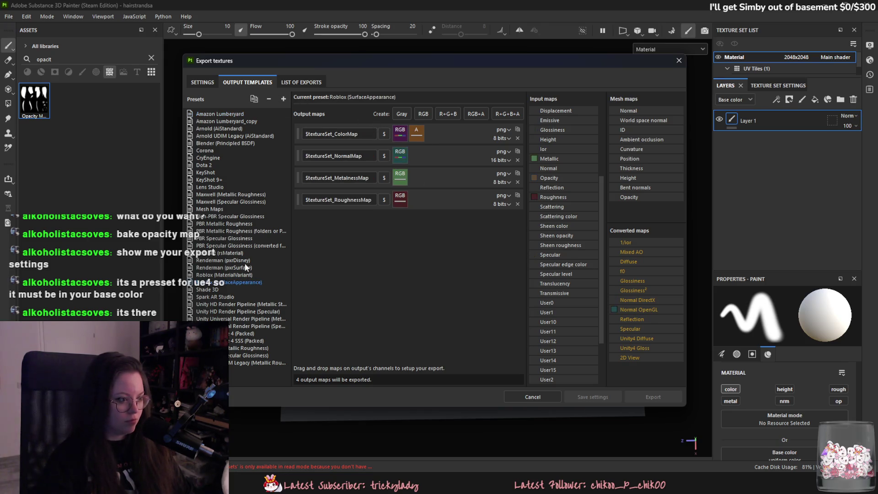
pyautogui.click(233, 333)
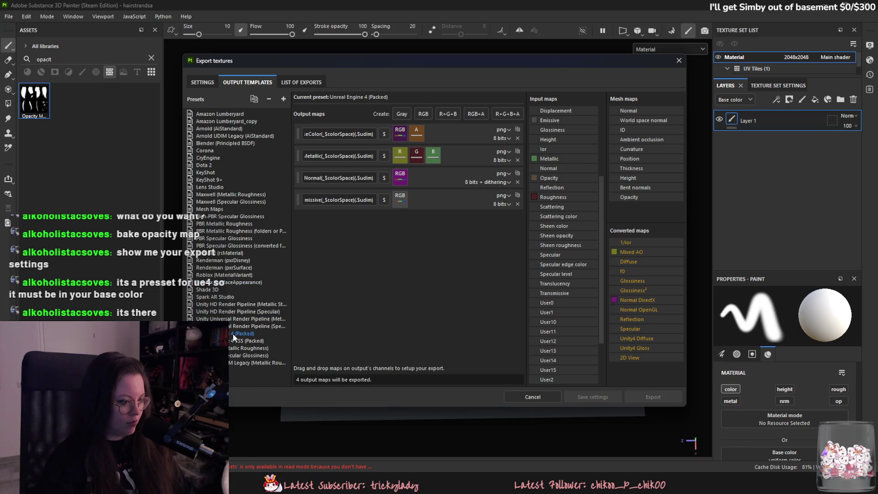
pyautogui.click(245, 340)
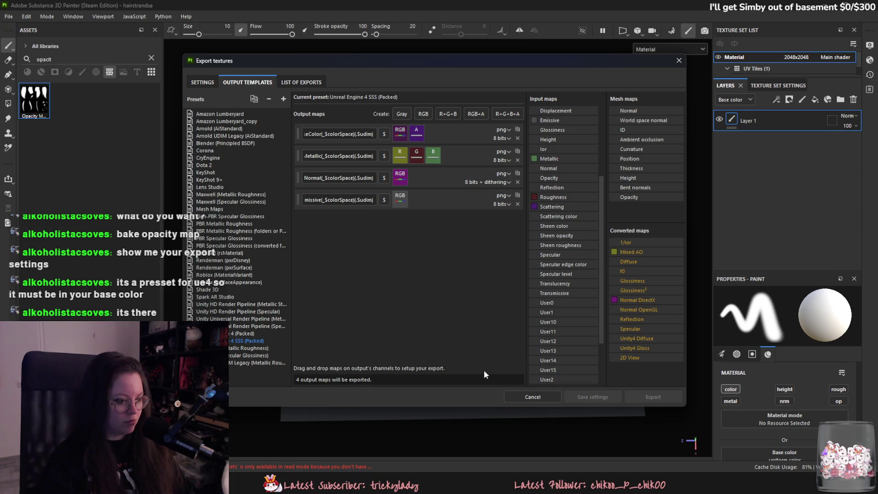
# Add and remove an extra RGB+A map, then review the Settings and List of exports tabs
pyautogui.click(508, 114)
pyautogui.click(518, 226)
pyautogui.click(202, 82)
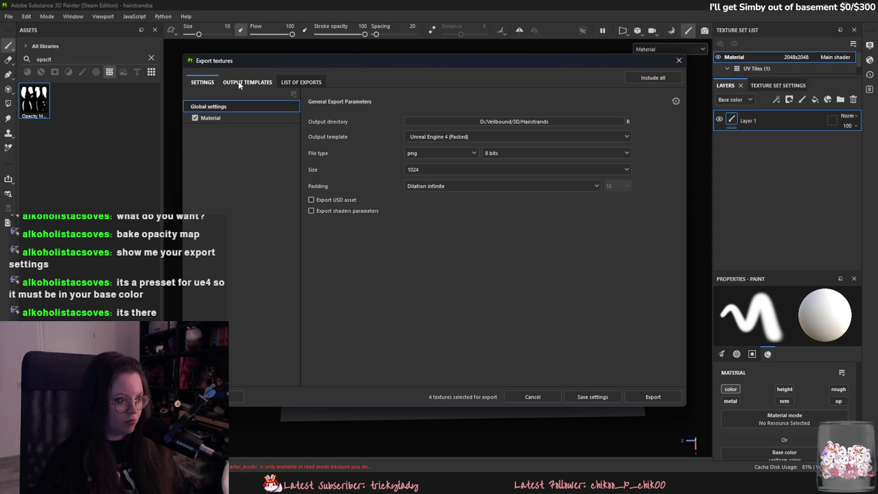
pyautogui.click(311, 82)
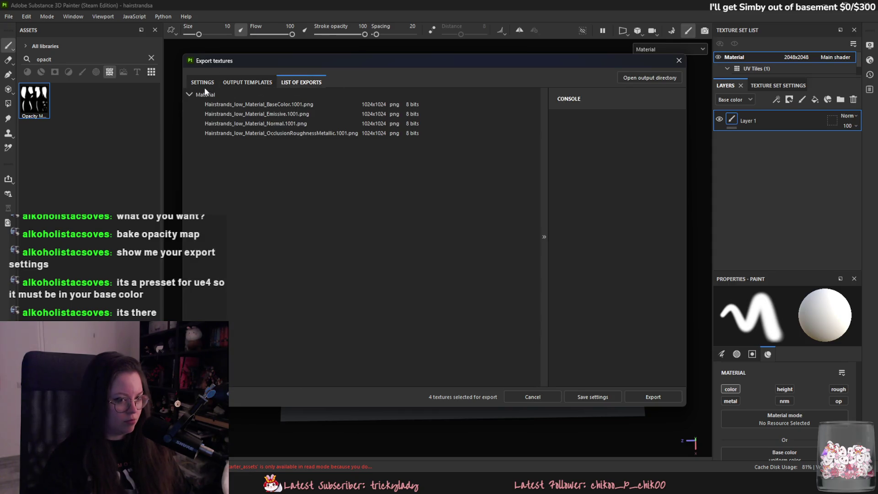
pyautogui.click(207, 83)
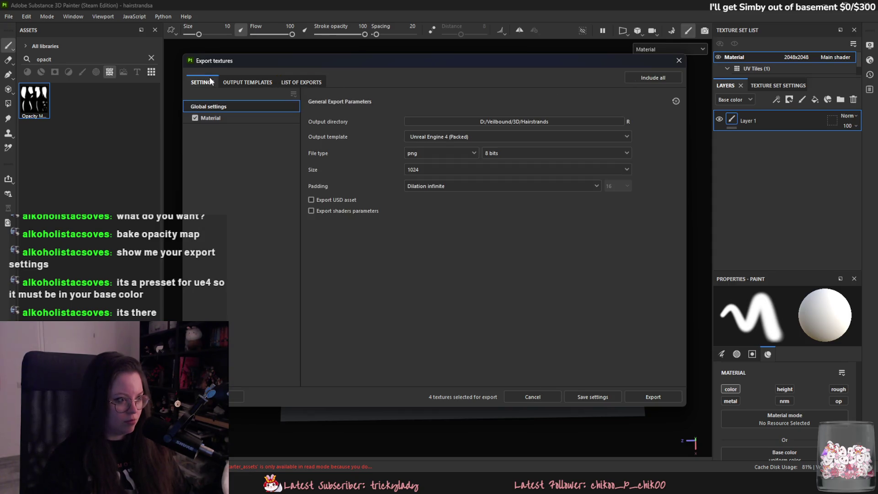
# Try Unreal Engine 4 SSS (Packed) as output template, return to UE4 (Packed), and cancel the export
pyautogui.click(471, 135)
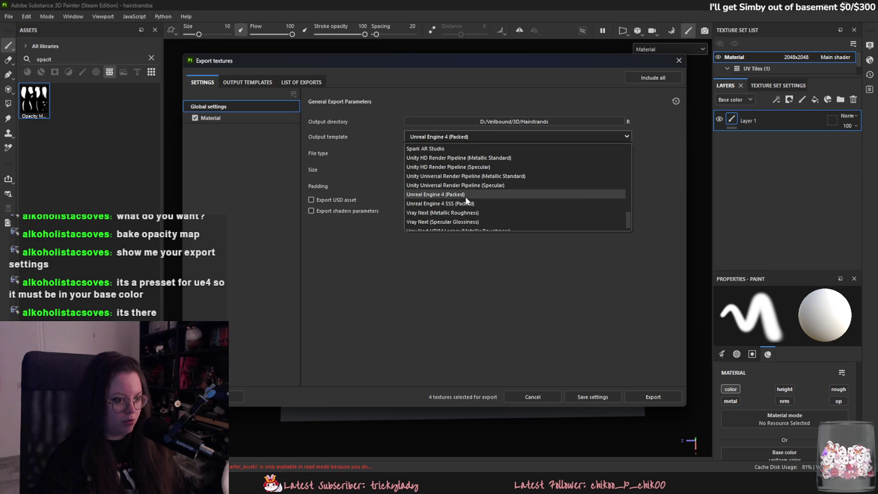
pyautogui.click(461, 196)
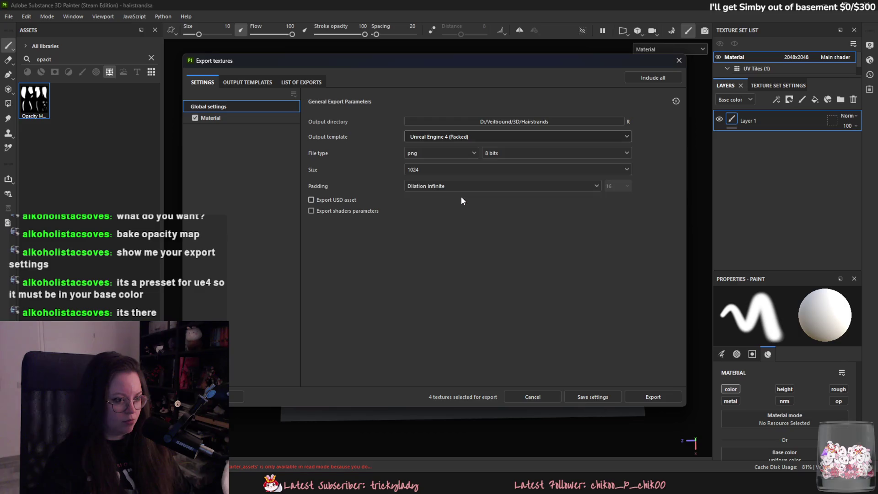
pyautogui.click(455, 139)
pyautogui.click(455, 138)
pyautogui.click(457, 137)
pyautogui.click(474, 203)
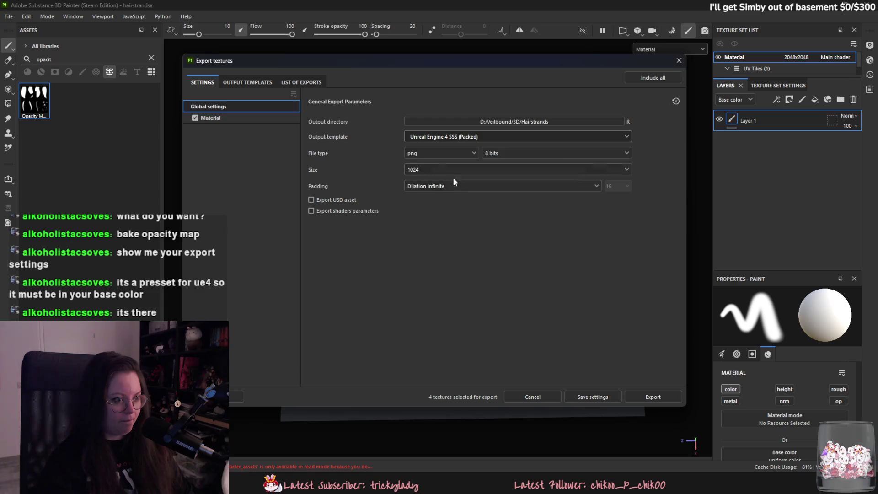
pyautogui.click(260, 85)
pyautogui.click(245, 333)
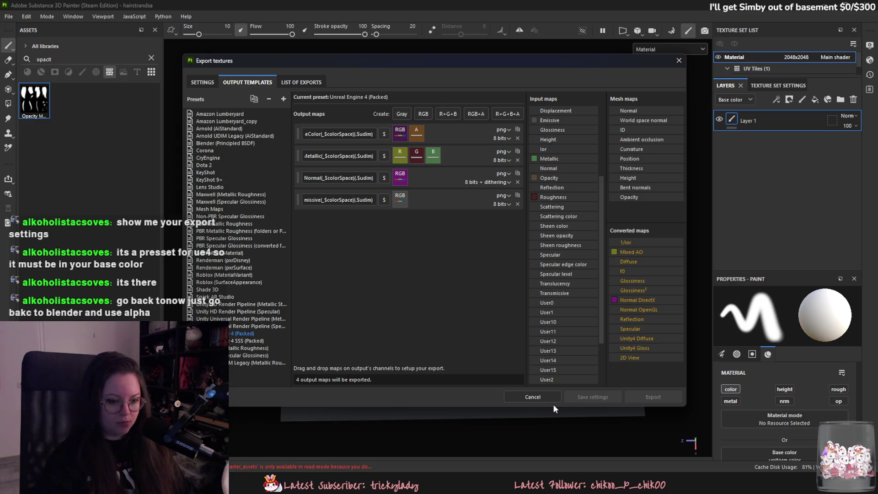
pyautogui.click(533, 397)
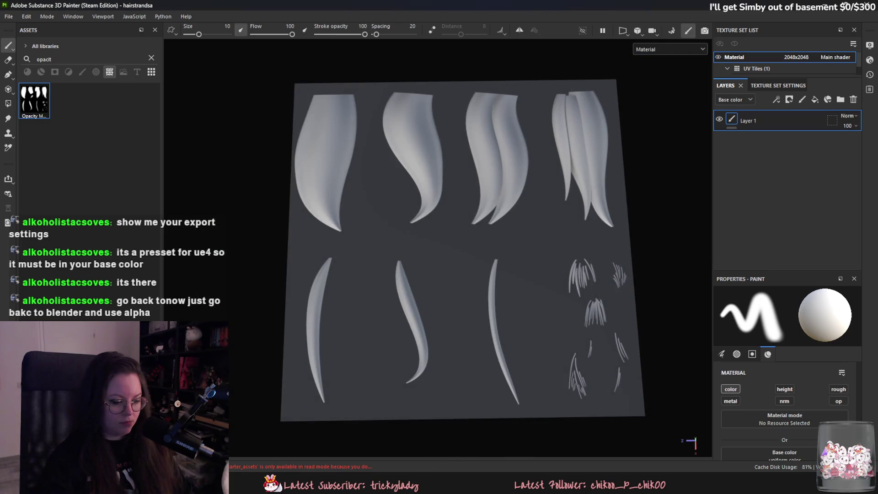
# Look over the exported normal and packed maps in the Hairstrands export folder
pyautogui.hotkey('alt', 'Tab')
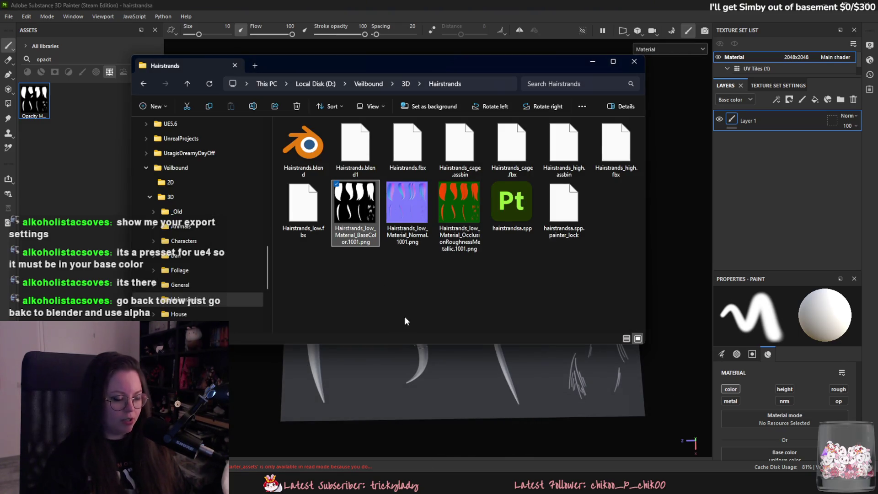
pyautogui.click(407, 203)
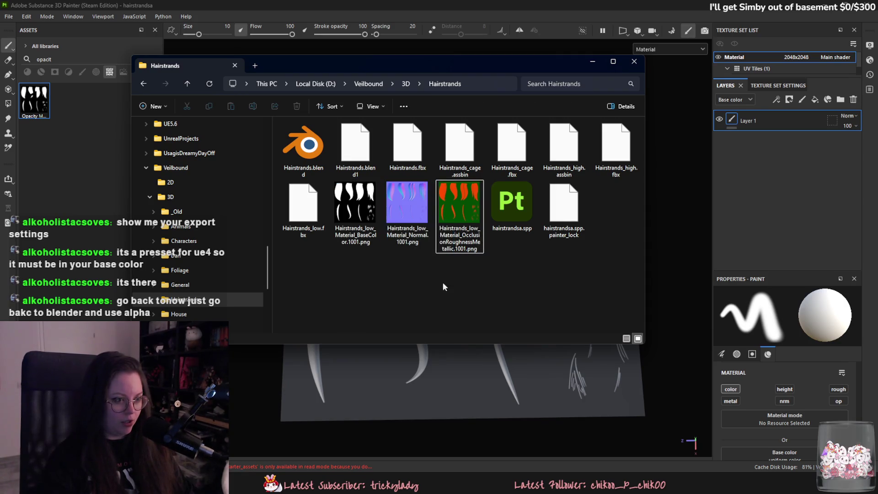
pyautogui.keyDown('ctrl'); pyautogui.click(460, 213); pyautogui.keyUp('ctrl')
pyautogui.click(526, 284)
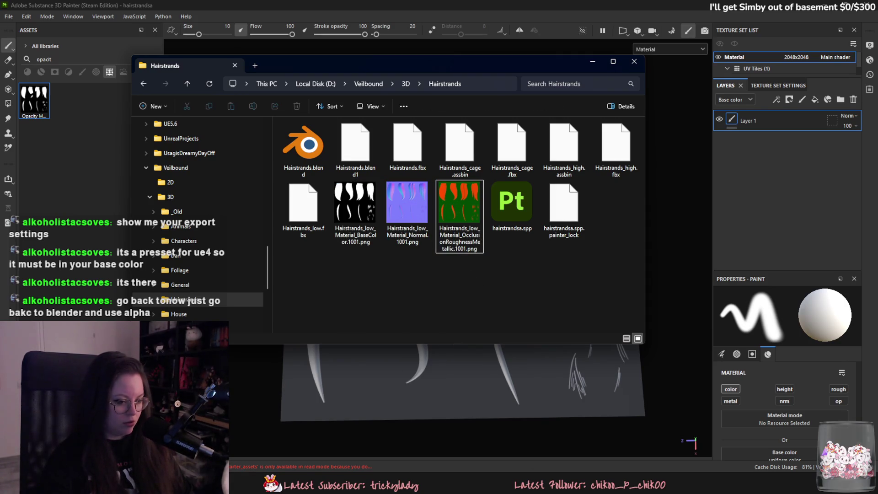
pyautogui.hotkey('alt', 'Tab')
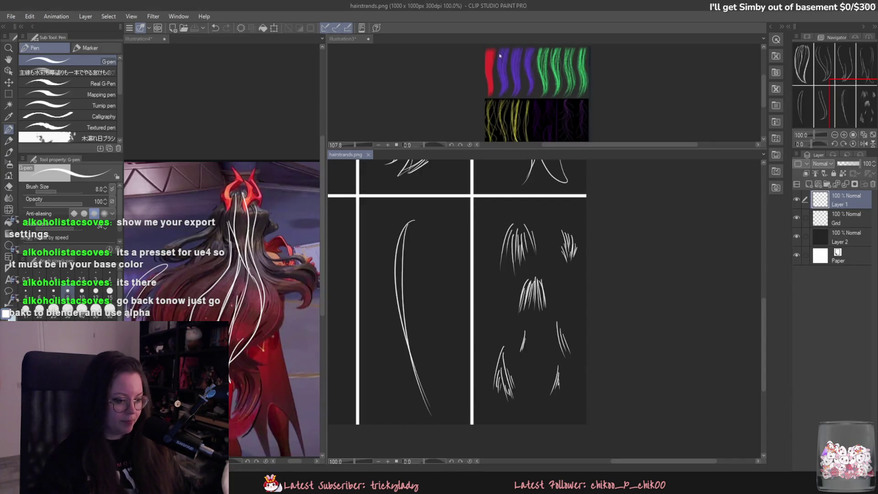
pyautogui.hotkey('alt', 'Tab')
# Preview the BaseColor texture, then box-select the Hairstrands material nodes in Yuki.blend
pyautogui.doubleClick(362, 216)
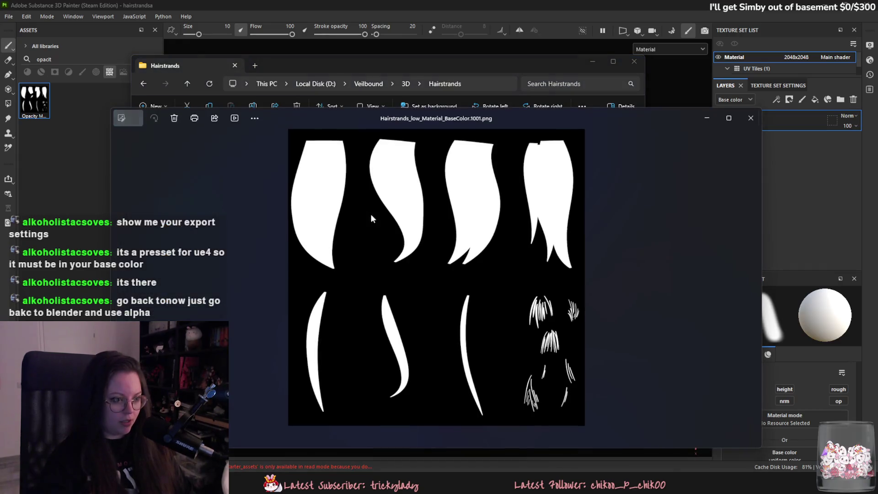
pyautogui.click(745, 119)
pyautogui.moveTo(564, 487)
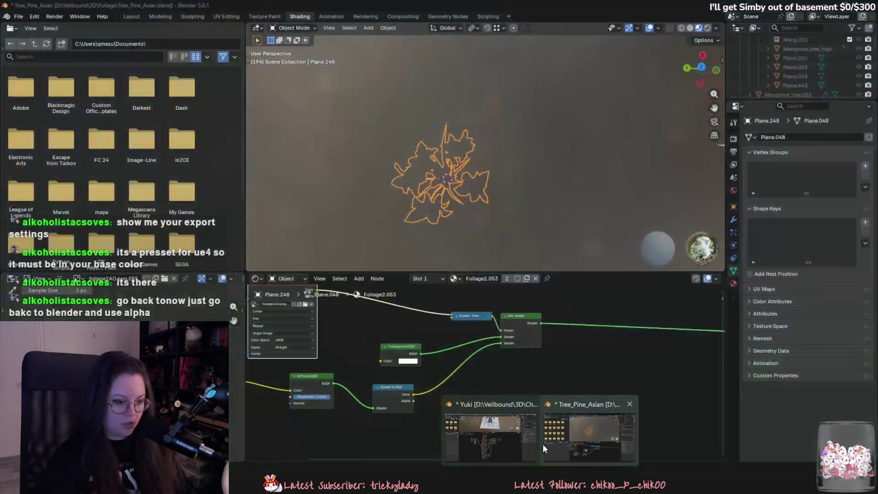
pyautogui.click(542, 444)
pyautogui.moveTo(260, 231); pyautogui.dragTo(492, 437)
# Undo the node deletion and load the exported BaseColor image into the Base Color node
pyautogui.press('x')
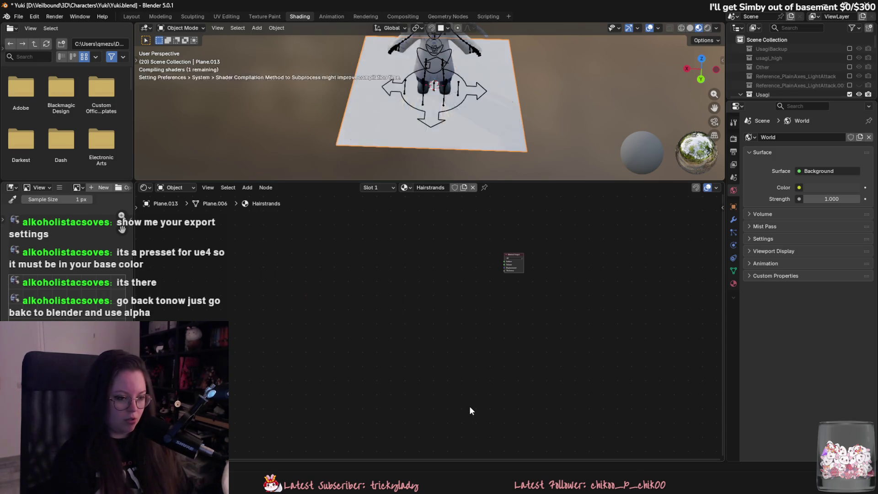
pyautogui.hotkey('ctrl', 'z')
pyautogui.scroll(1, 481, 371)
pyautogui.rightClick(432, 343)
pyautogui.scroll(1, 418, 292)
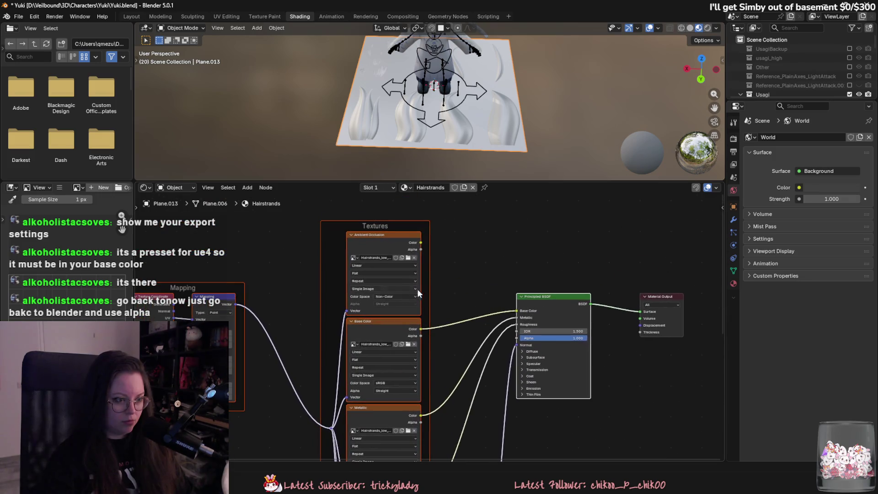
pyautogui.click(409, 343)
pyautogui.click(256, 74)
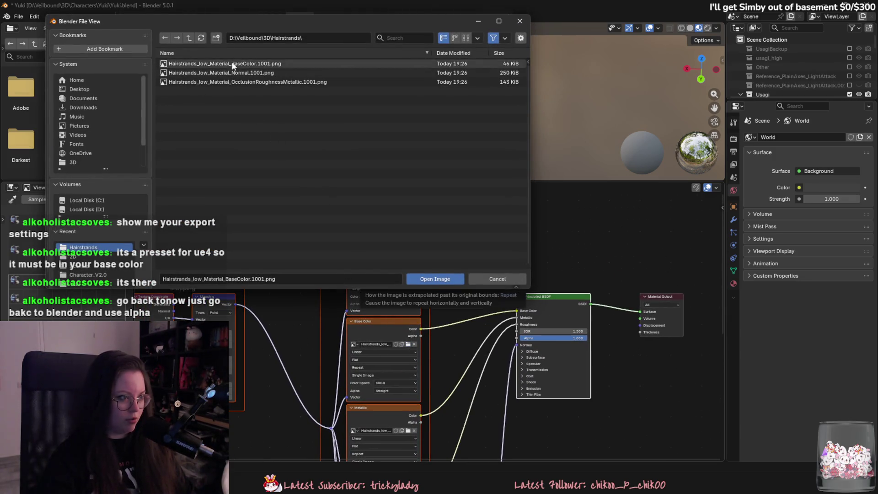
pyautogui.click(414, 298)
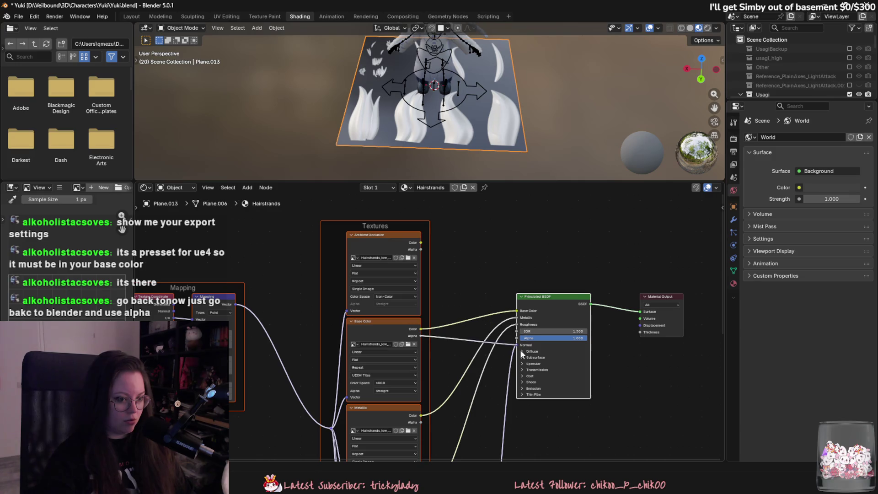
# Delete every Hairstrands node except the Material Output node
pyautogui.scroll(-1, 466, 298)
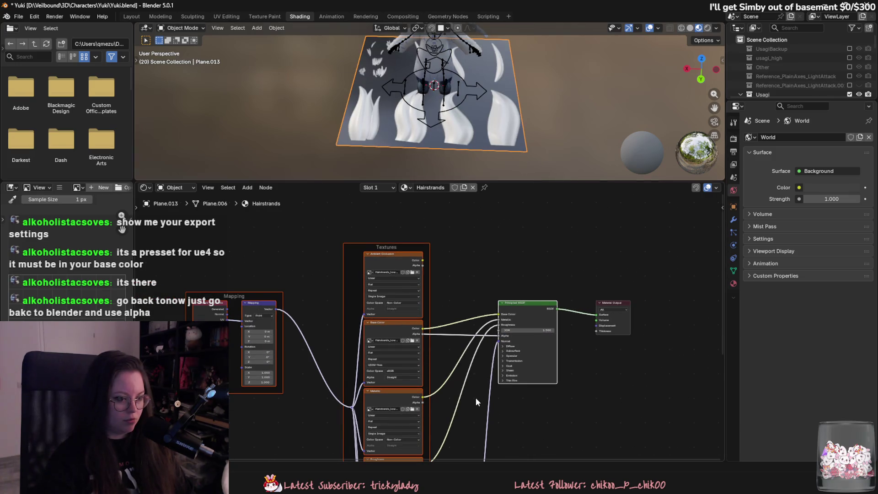
pyautogui.moveTo(477, 396); pyautogui.dragTo(469, 342, button='middle')
pyautogui.scroll(-1, 411, 320)
pyautogui.moveTo(225, 229)
pyautogui.mouseDown()
pyautogui.moveTo(444, 373)
pyautogui.moveTo(507, 435)
pyautogui.mouseUp()
pyautogui.press('x')
pyautogui.moveTo(526, 395)
pyautogui.mouseDown(button='middle')
pyautogui.moveTo(516, 377)
pyautogui.moveTo(469, 395)
pyautogui.mouseUp(button='middle')
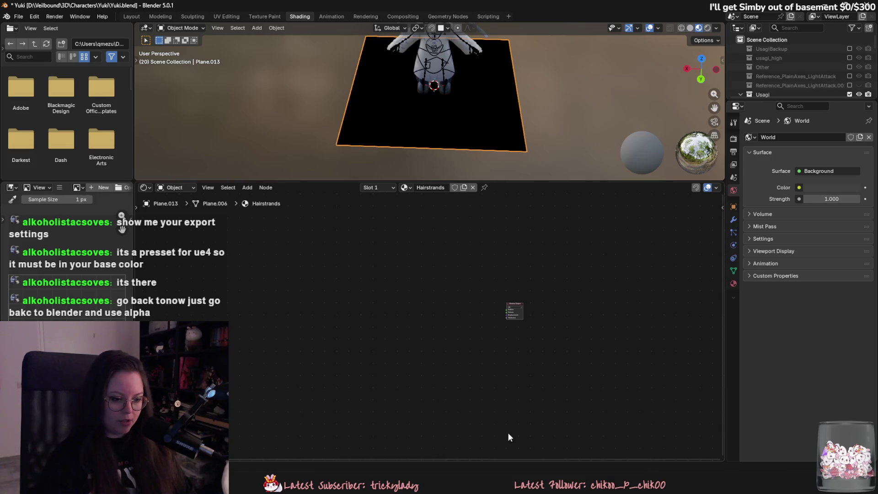
# Copy the foliage material nodes from Tree_Pine_Asian and paste them into the hair material
pyautogui.click(590, 450)
pyautogui.moveTo(320, 311)
pyautogui.mouseDown()
pyautogui.moveTo(454, 345)
pyautogui.moveTo(387, 337)
pyautogui.moveTo(504, 390)
pyautogui.mouseUp()
pyautogui.hotkey('ctrl', 'c')
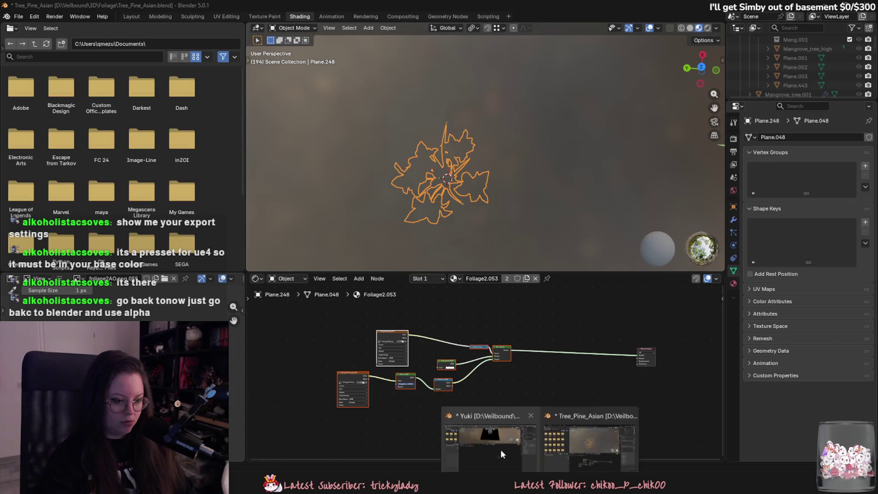
pyautogui.click(509, 456)
pyautogui.hotkey('ctrl', 'v')
pyautogui.moveTo(547, 461)
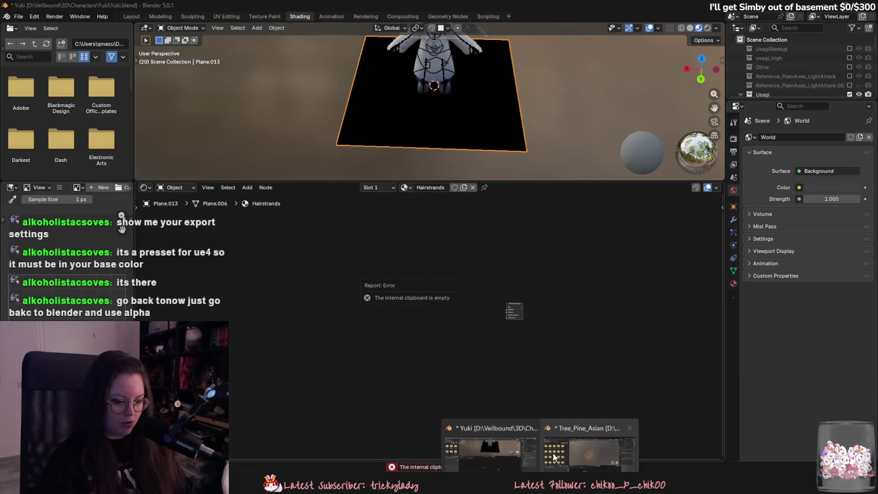
pyautogui.click(594, 453)
pyautogui.moveTo(379, 354); pyautogui.dragTo(438, 361, button='middle')
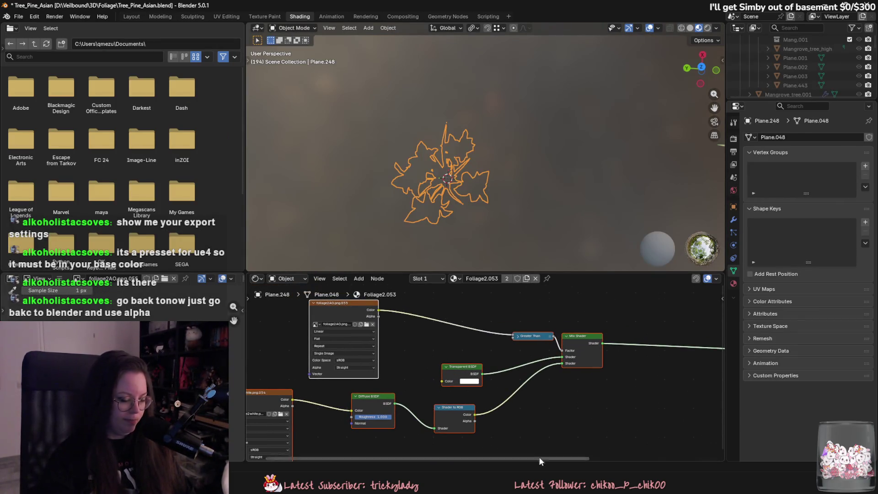
pyautogui.click(477, 434)
# Bring the BaseColor image into the Hairstrands material as a texture node
pyautogui.moveTo(374, 235)
pyautogui.mouseDown()
pyautogui.moveTo(418, 375)
pyautogui.moveTo(384, 245)
pyautogui.mouseUp()
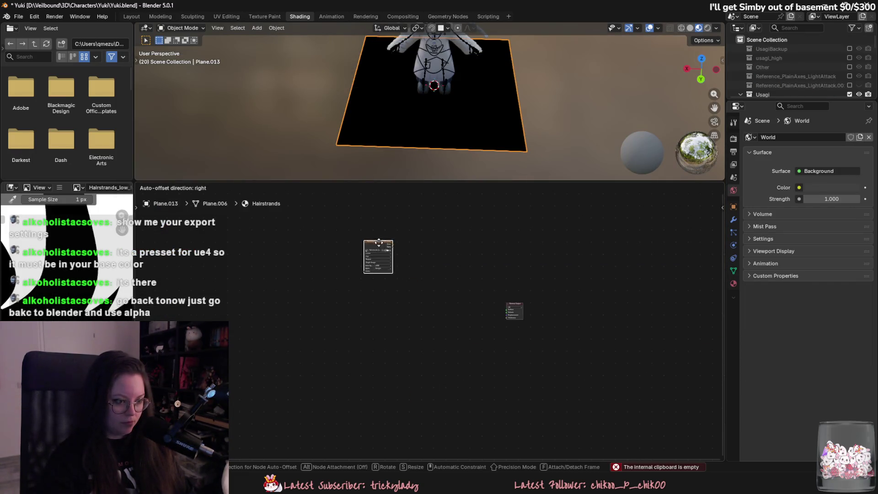
pyautogui.scroll(1, 394, 274)
pyautogui.rightClick(396, 315)
pyautogui.click(581, 450)
pyautogui.moveTo(404, 352); pyautogui.dragTo(453, 341, button='middle')
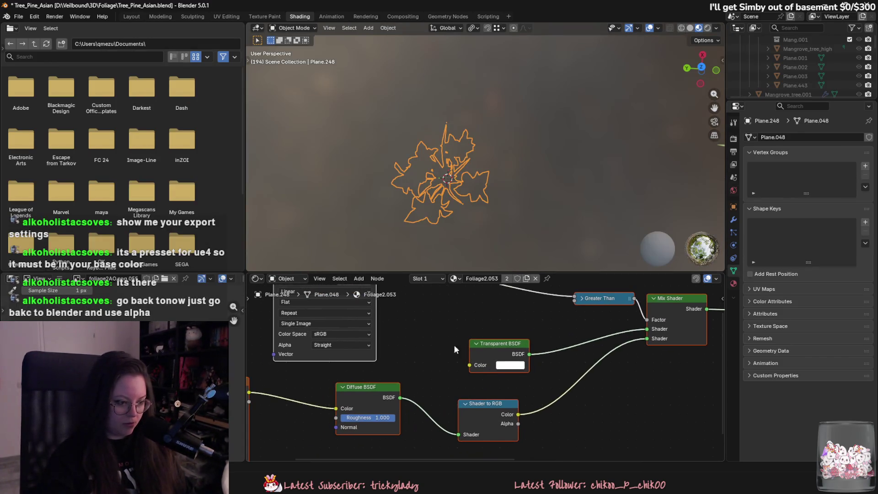
pyautogui.click(493, 450)
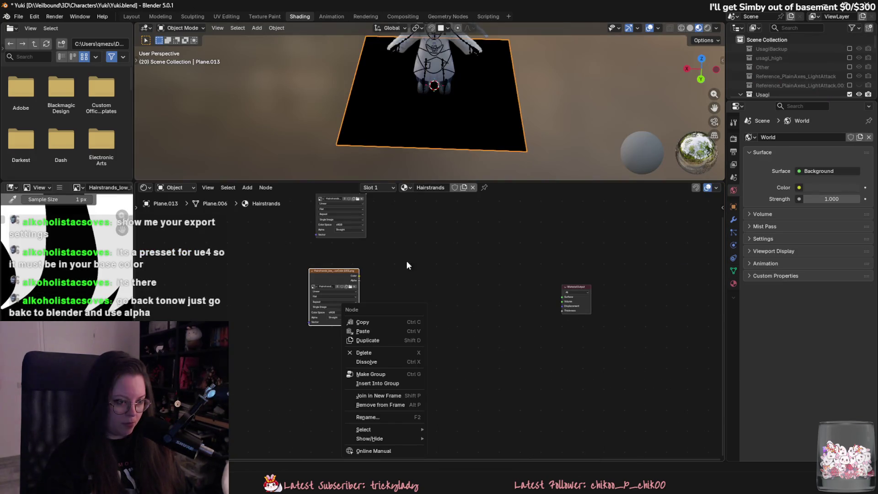
# Add a Diffuse BSDF fed by the BaseColor texture's Color output
pyautogui.moveTo(359, 276); pyautogui.dragTo(405, 274)
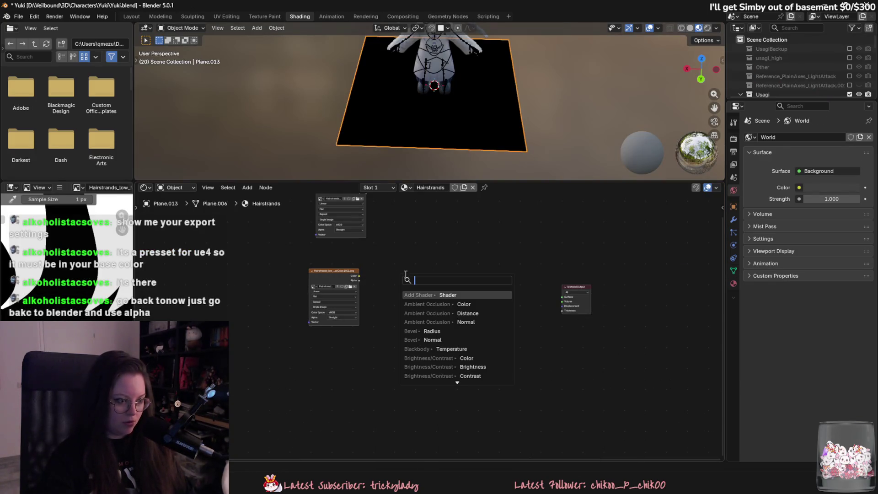
pyautogui.write('diffuse')
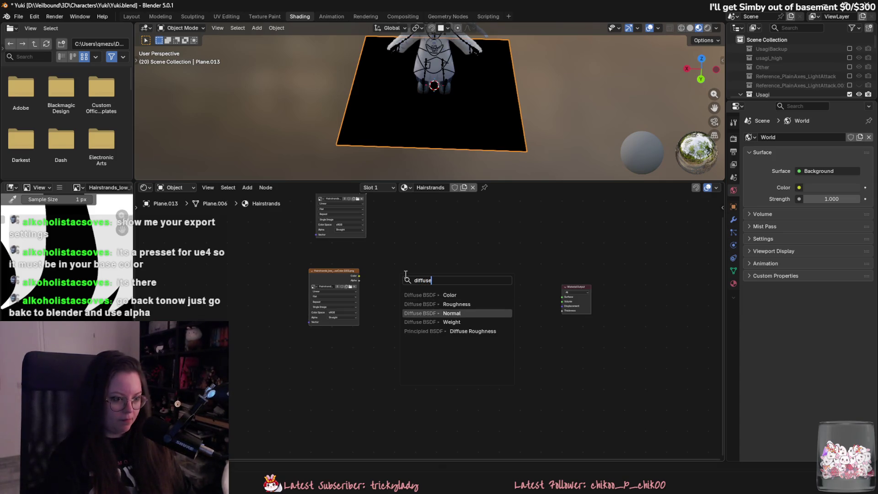
pyautogui.press('Return')
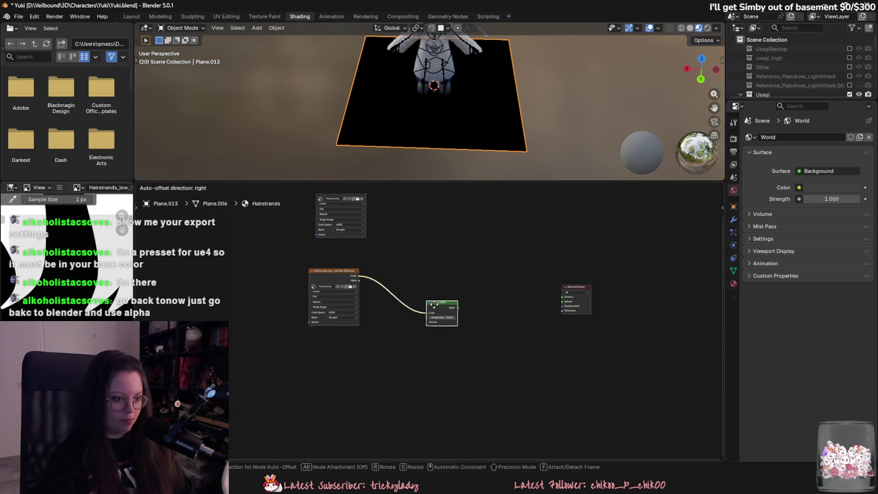
pyautogui.click(435, 303)
pyautogui.scroll(3, 458, 303)
pyautogui.scroll(-2, 465, 303)
pyautogui.keyDown('shift'); pyautogui.scroll(5, 318, 215); pyautogui.keyUp('shift')
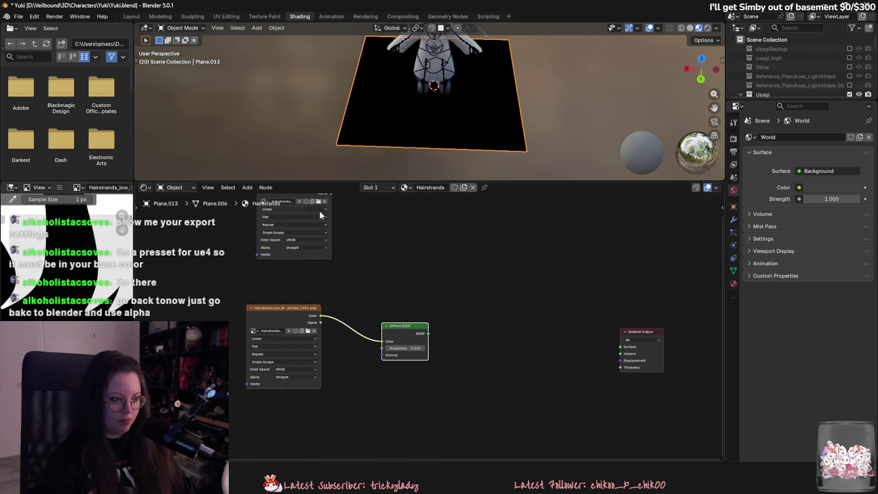
# Add a Transparent BSDF fed by the second BaseColor texture's Color output
pyautogui.moveTo(328, 233); pyautogui.dragTo(423, 270)
pyautogui.write('transparent')
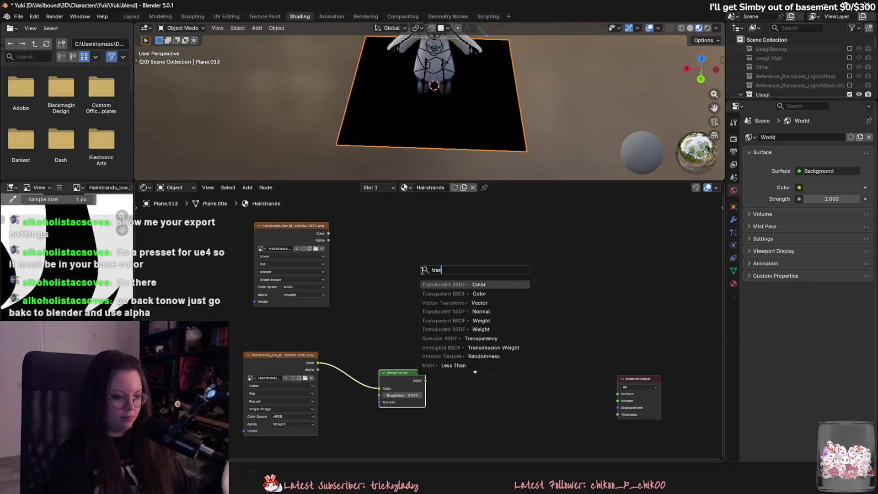
pyautogui.press('Return')
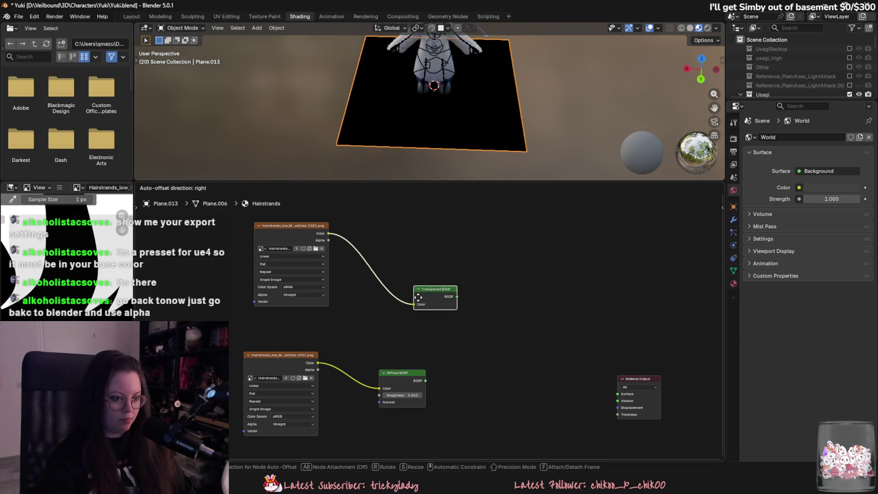
pyautogui.click(425, 297)
pyautogui.scroll(1, 425, 323)
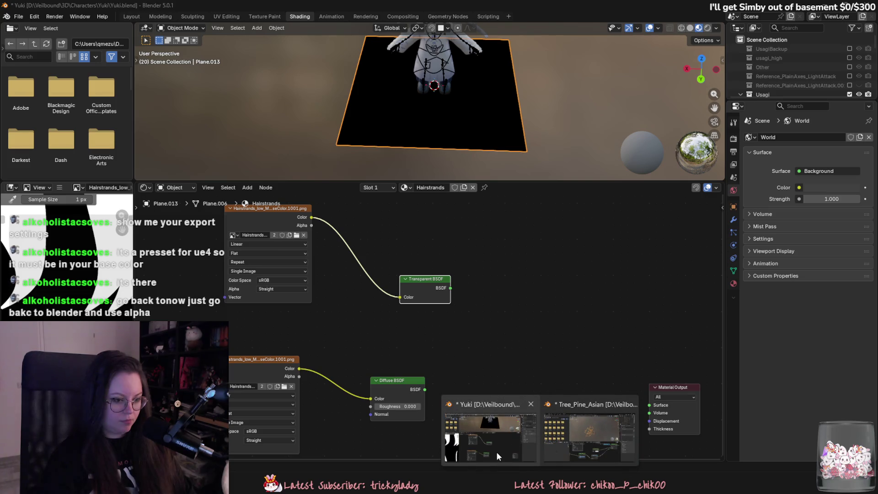
pyautogui.click(586, 443)
pyautogui.moveTo(527, 379)
pyautogui.mouseDown(button='middle')
pyautogui.moveTo(489, 370)
pyautogui.moveTo(510, 369)
pyautogui.mouseUp(button='middle')
pyautogui.click(508, 451)
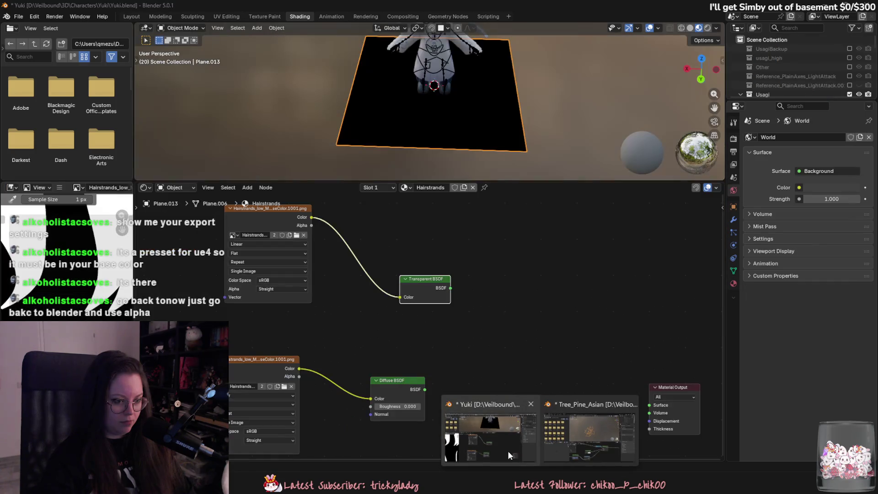
# Add a Greater Than math node fed by the texture's Color output
pyautogui.moveTo(312, 217); pyautogui.dragTo(437, 247)
pyautogui.write('greater')
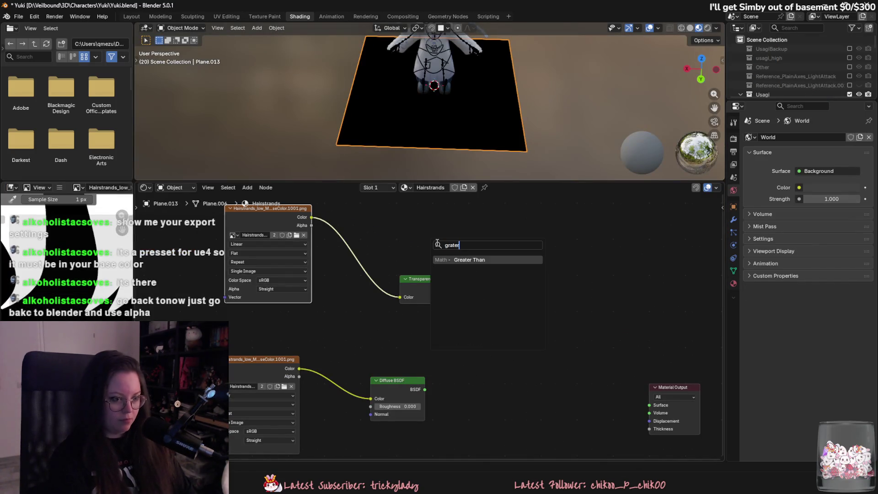
pyautogui.press('Return')
pyautogui.click(496, 263)
# Replace the linked Transparent BSDF with a fresh unlinked Transparent BSDF node
pyautogui.click(402, 279)
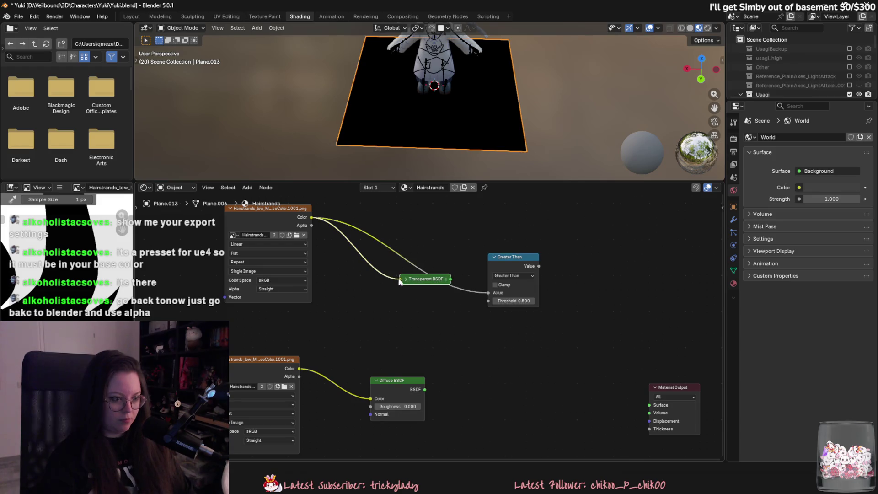
pyautogui.moveTo(416, 281); pyautogui.dragTo(418, 304)
pyautogui.press('Delete')
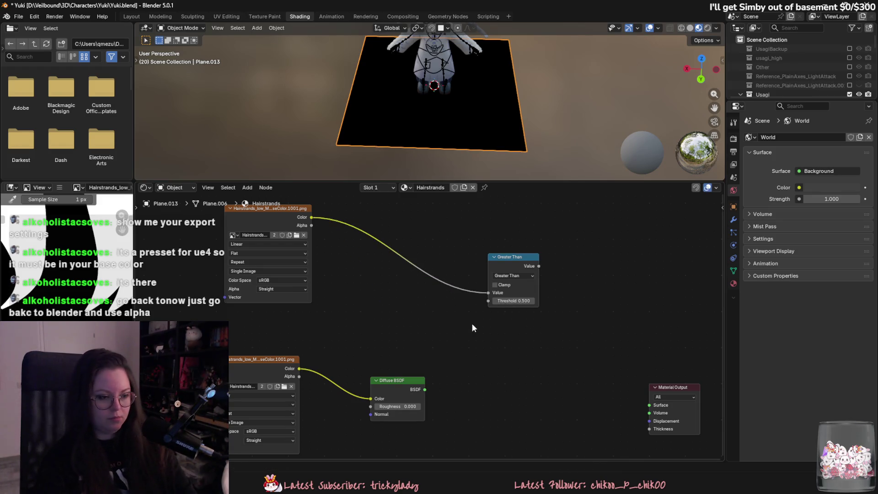
pyautogui.rightClick(466, 312)
pyautogui.write('transp')
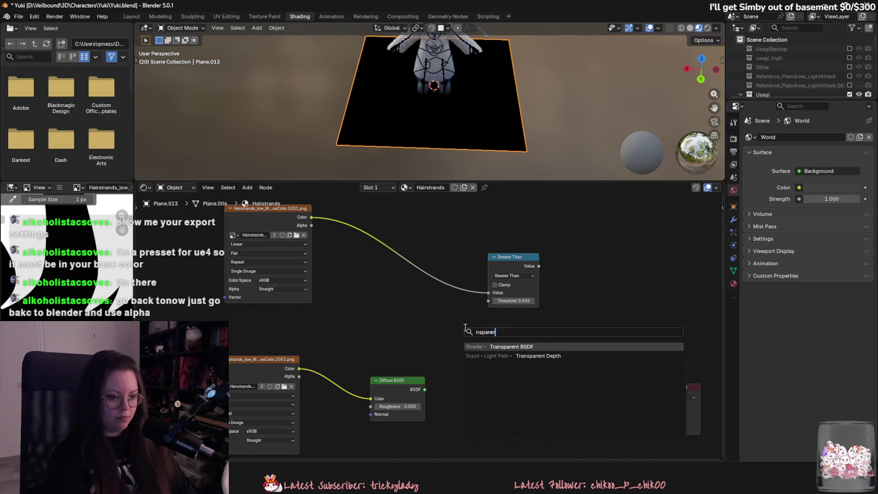
pyautogui.press('Return')
pyautogui.click(472, 345)
pyautogui.moveTo(471, 345); pyautogui.dragTo(377, 315, button='middle')
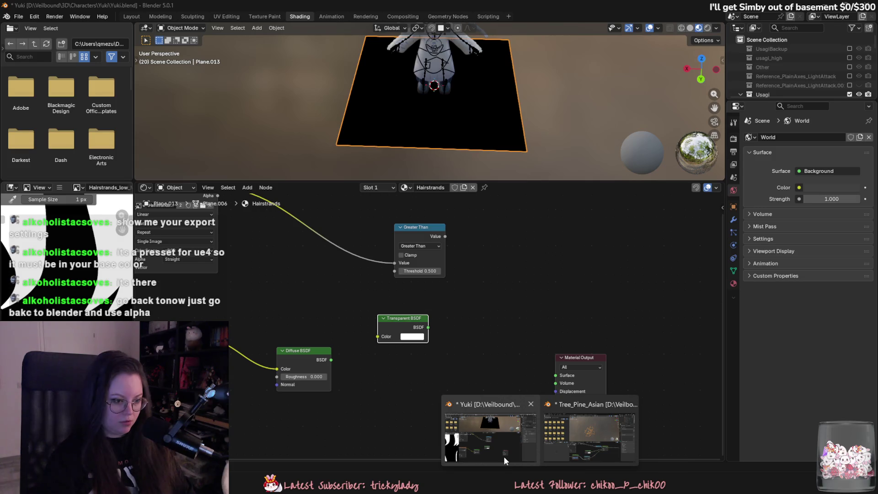
pyautogui.click(603, 453)
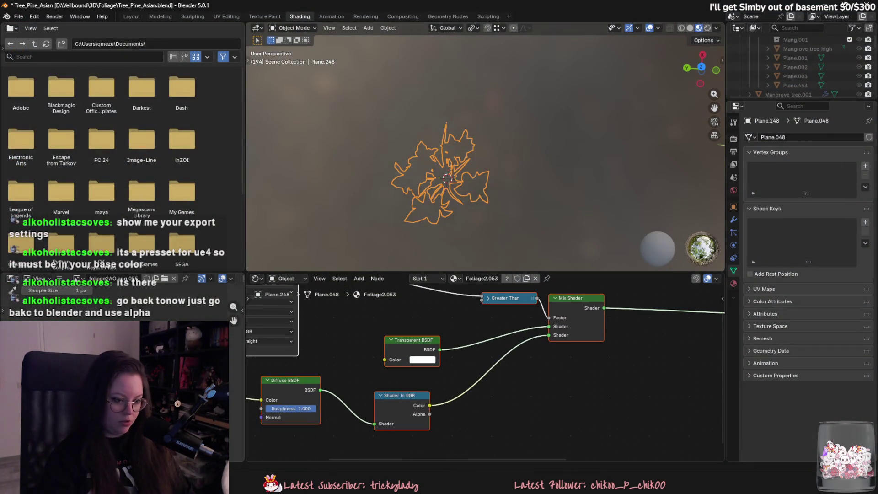
pyautogui.hotkey('alt', 'Tab')
# Add a Shader to RGB node wired from the Diffuse BSDF
pyautogui.hotkey('shift', 'a')
pyautogui.press('Escape')
pyautogui.hotkey('shift', 'a')
pyautogui.write('shader')
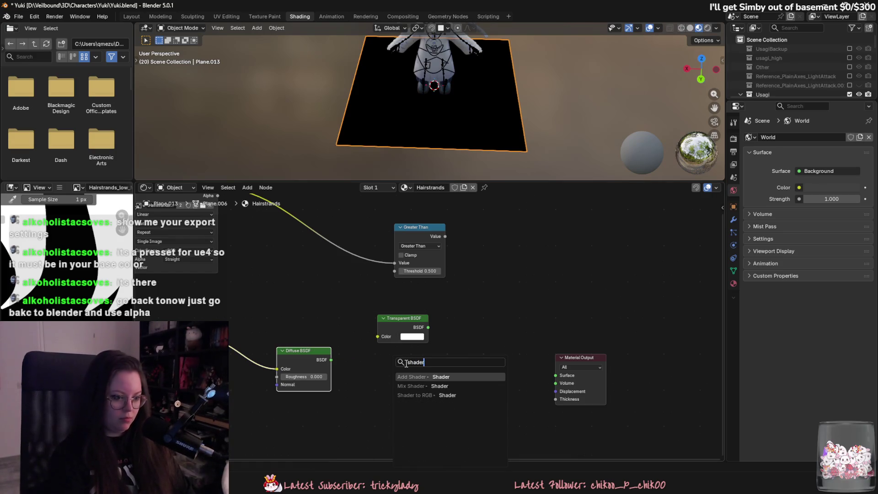
pyautogui.press('Down')
pyautogui.press('Down')
pyautogui.press('Return')
pyautogui.click(578, 347)
pyautogui.click(553, 443)
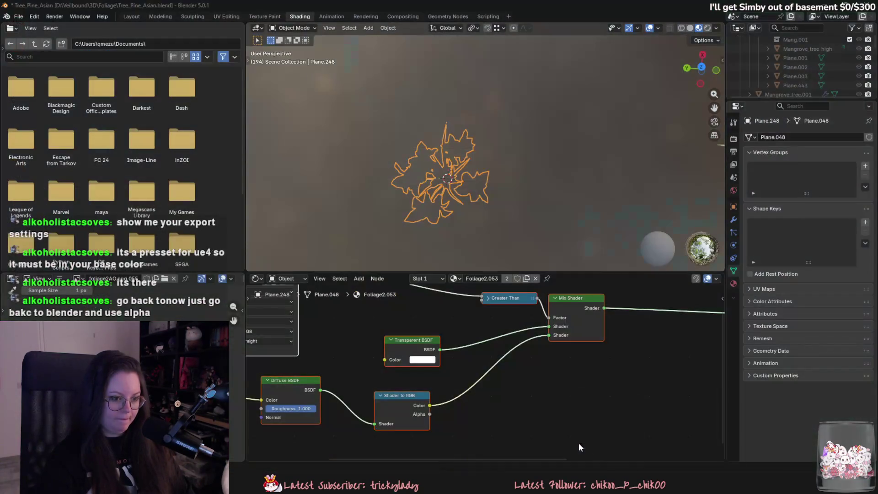
pyautogui.click(507, 451)
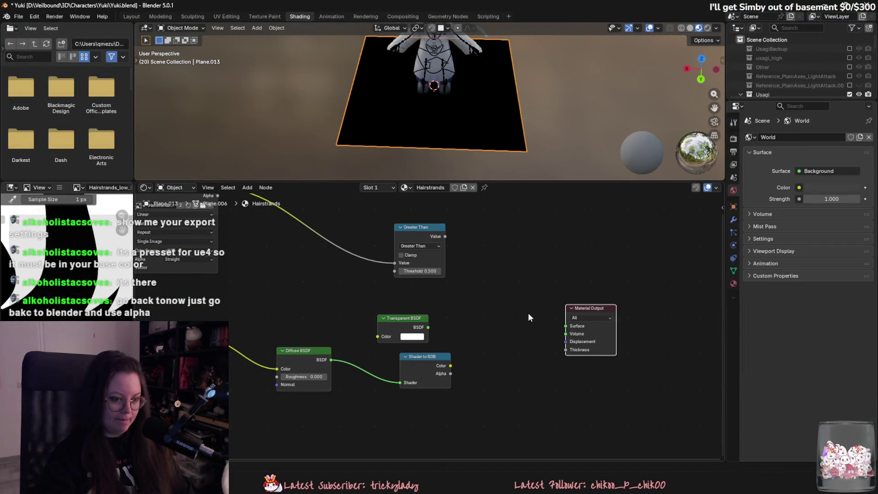
# Add a Mix Shader with Greater Than as Factor, connected to the Material Output
pyautogui.moveTo(452, 366); pyautogui.dragTo(498, 340)
pyautogui.write('mix')
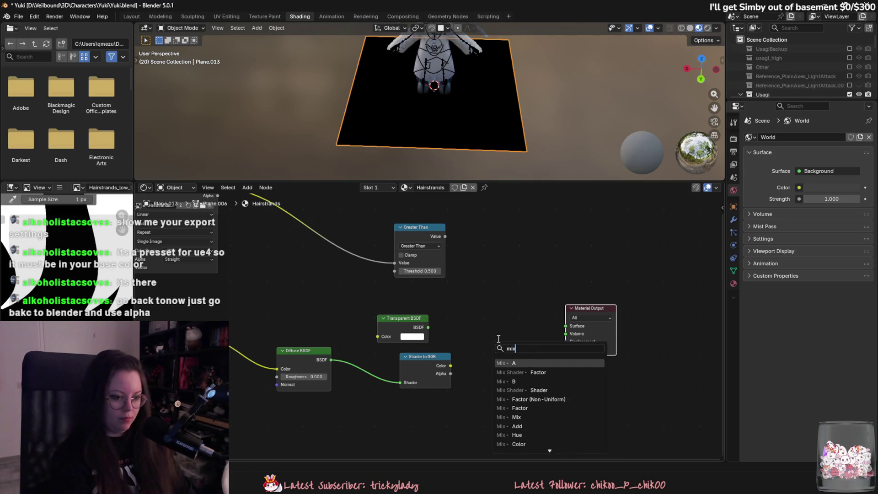
pyautogui.write('hade')
pyautogui.press('Return')
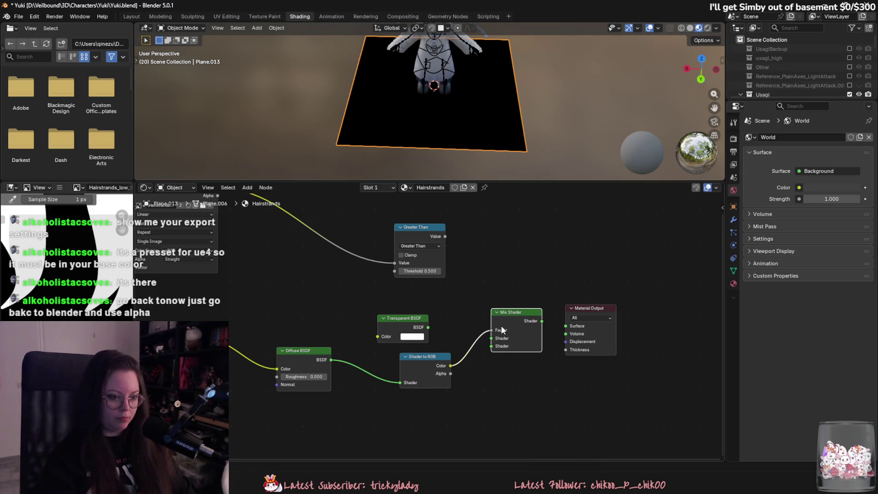
pyautogui.moveTo(497, 436)
pyautogui.click(572, 430)
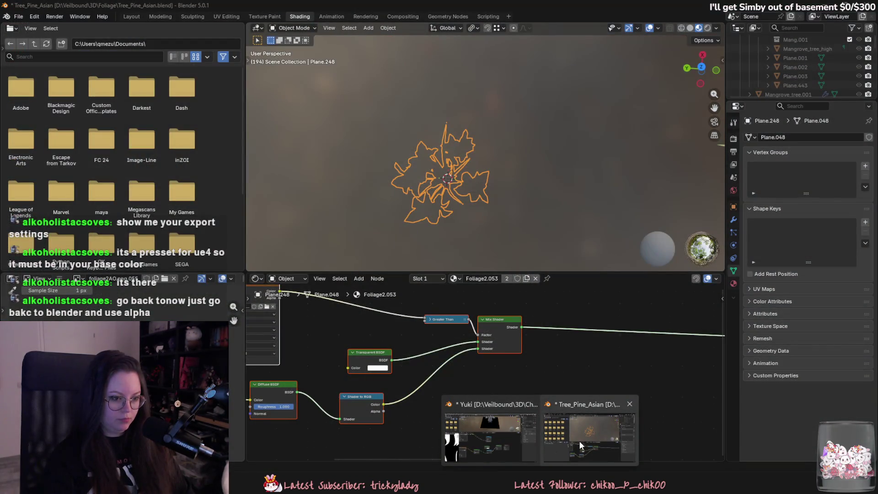
pyautogui.click(491, 435)
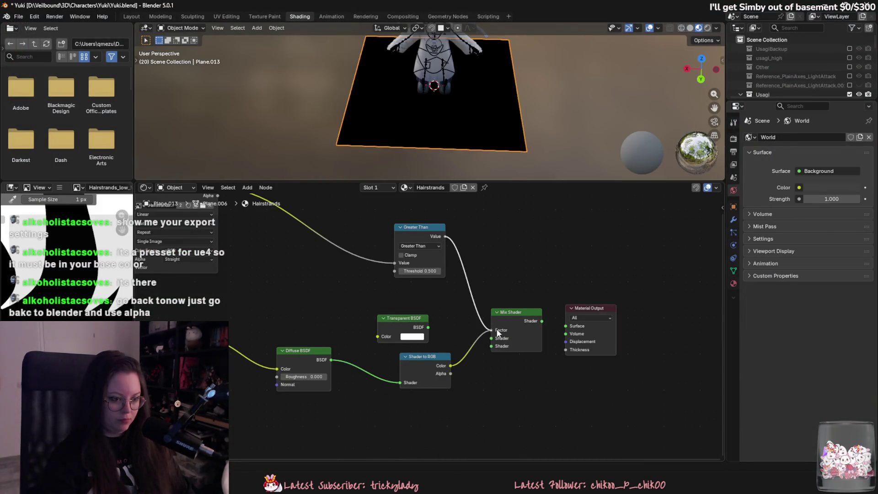
pyautogui.moveTo(501, 347)
pyautogui.mouseDown()
pyautogui.moveTo(484, 365)
pyautogui.moveTo(452, 369)
pyautogui.mouseUp()
pyautogui.moveTo(558, 322); pyautogui.dragTo(617, 300)
# Save Yuki.blend and move to the UV Editing workspace
pyautogui.hotkey('ctrl', 's')
pyautogui.moveTo(391, 164)
pyautogui.mouseDown(button='middle')
pyautogui.moveTo(413, 139)
pyautogui.moveTo(474, 147)
pyautogui.moveTo(525, 119)
pyautogui.moveTo(425, 107)
pyautogui.mouseUp(button='middle')
pyautogui.click(133, 16)
pyautogui.moveTo(327, 196)
pyautogui.mouseDown(button='middle')
pyautogui.moveTo(432, 231)
pyautogui.moveTo(491, 277)
pyautogui.moveTo(347, 293)
pyautogui.moveTo(407, 246)
pyautogui.moveTo(425, 210)
pyautogui.moveTo(420, 226)
pyautogui.moveTo(361, 201)
pyautogui.moveTo(331, 210)
pyautogui.moveTo(222, 37)
pyautogui.mouseUp(button='middle')
pyautogui.click(226, 16)
# Display the hair BaseColor image behind the plane's UVs
pyautogui.scroll(-3, 581, 229)
pyautogui.moveTo(549, 238)
pyautogui.mouseDown(button='middle')
pyautogui.moveTo(454, 333)
pyautogui.moveTo(509, 272)
pyautogui.mouseUp(button='middle')
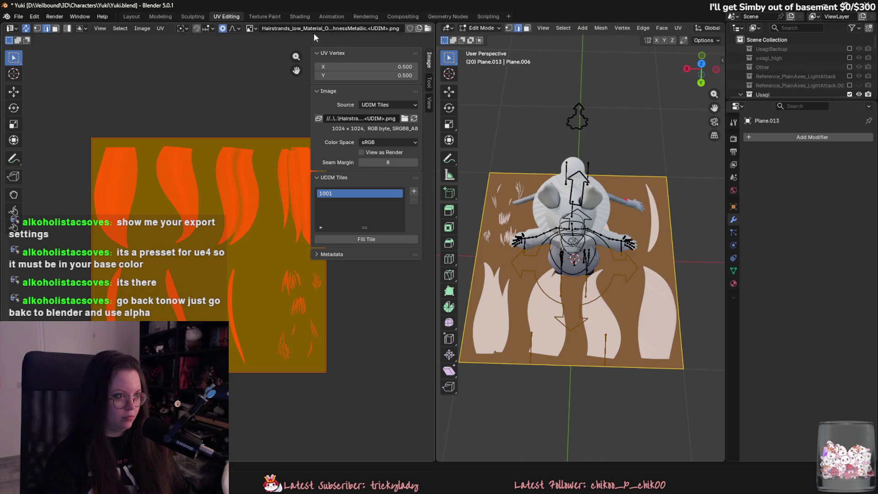
pyautogui.click(250, 28)
pyautogui.scroll(2, 299, 51)
pyautogui.click(299, 47)
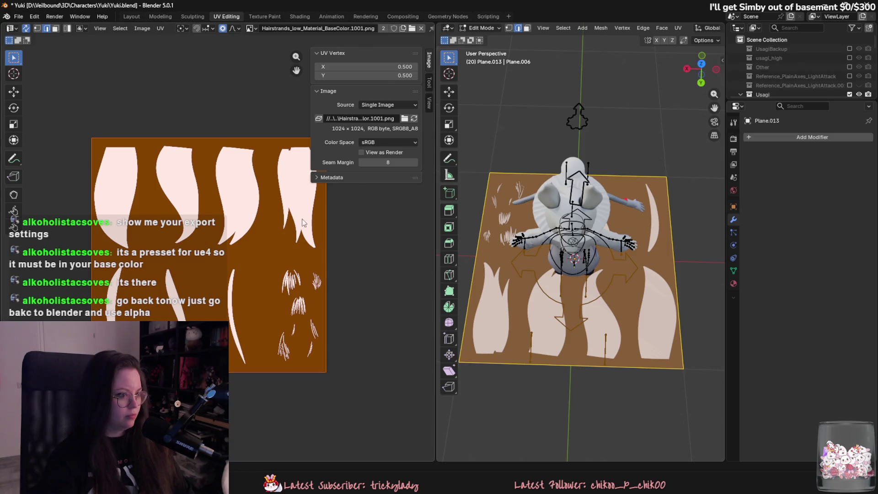
pyautogui.scroll(-1, 632, 270)
# Move the plane's right edge along X and then Y toward the strand
pyautogui.click(718, 41)
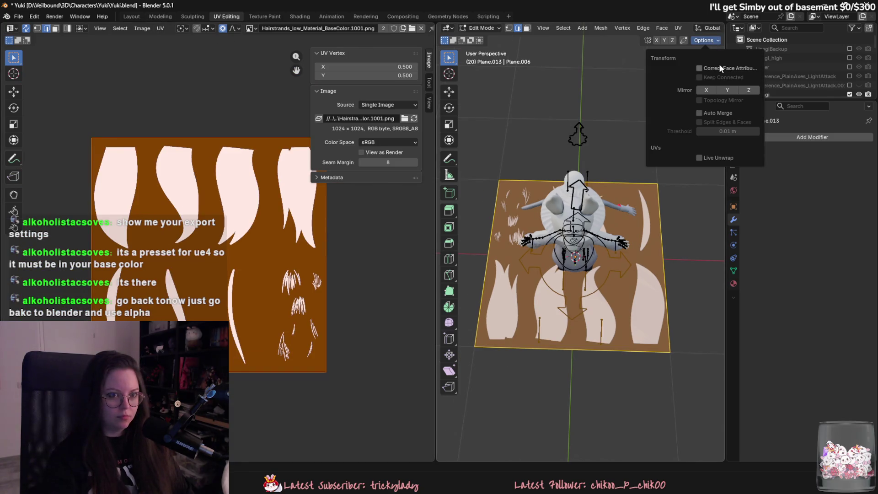
pyautogui.click(653, 255)
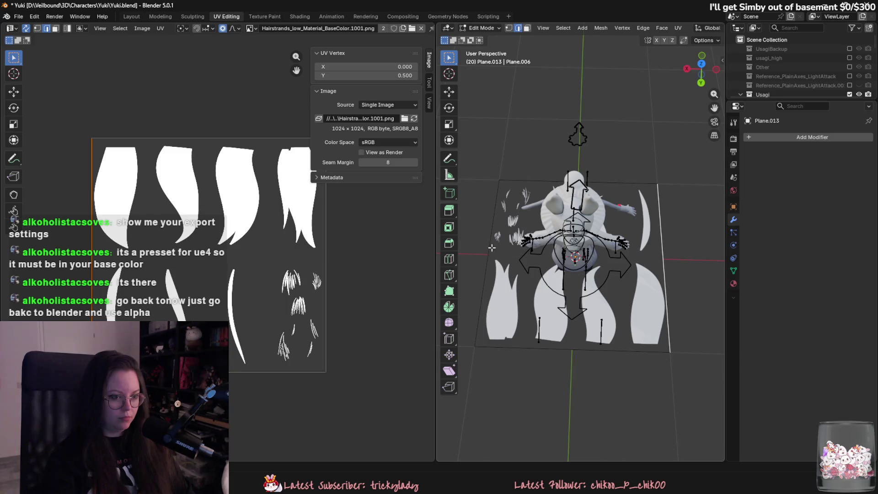
pyautogui.press('g')
pyautogui.press('x')
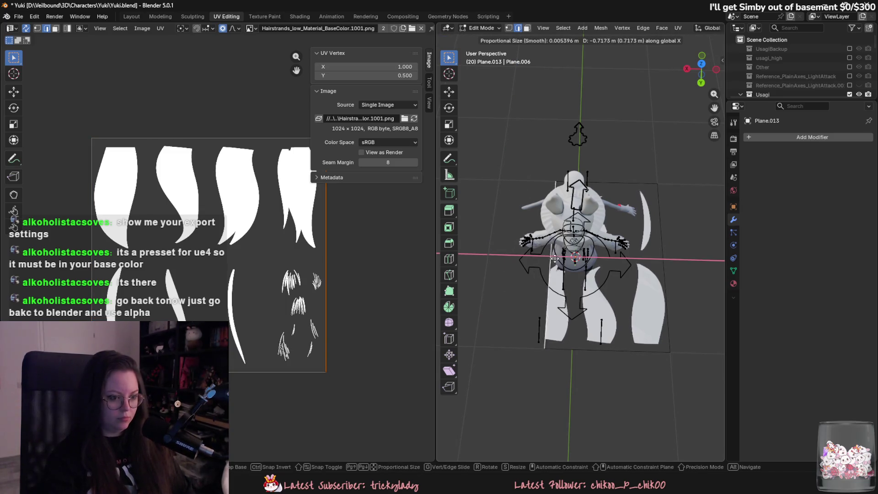
pyautogui.click(629, 266)
pyautogui.moveTo(628, 265); pyautogui.dragTo(613, 203, button='middle')
pyautogui.press('g')
pyautogui.press('y')
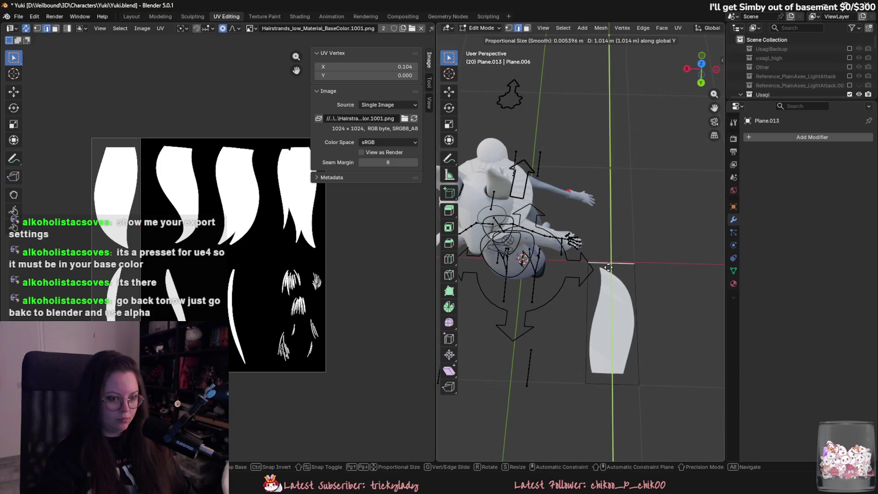
pyautogui.click(608, 268)
pyautogui.moveTo(608, 269); pyautogui.dragTo(617, 242, button='middle')
# Stand the whole plane upright by rotating it 90° around X
pyautogui.press('a')
pyautogui.press('r')
pyautogui.click(622, 234)
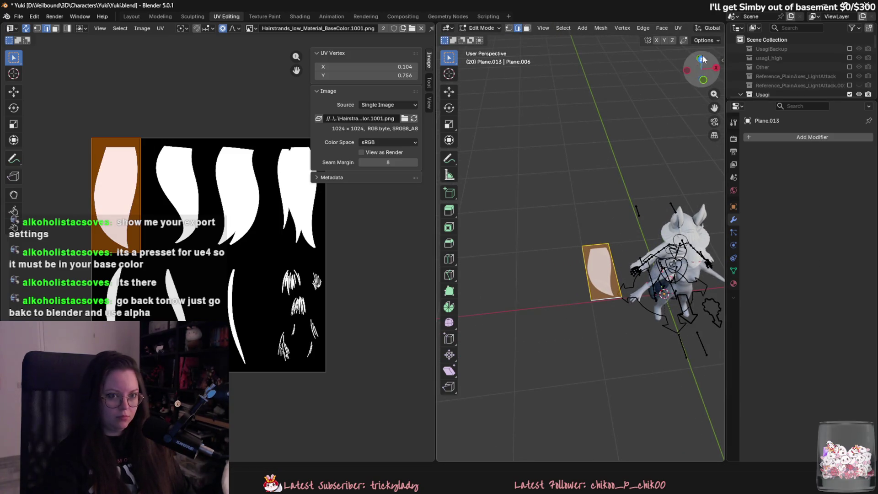
pyautogui.click(704, 41)
pyautogui.write('rx8')
pyautogui.write('90')
pyautogui.press('Return')
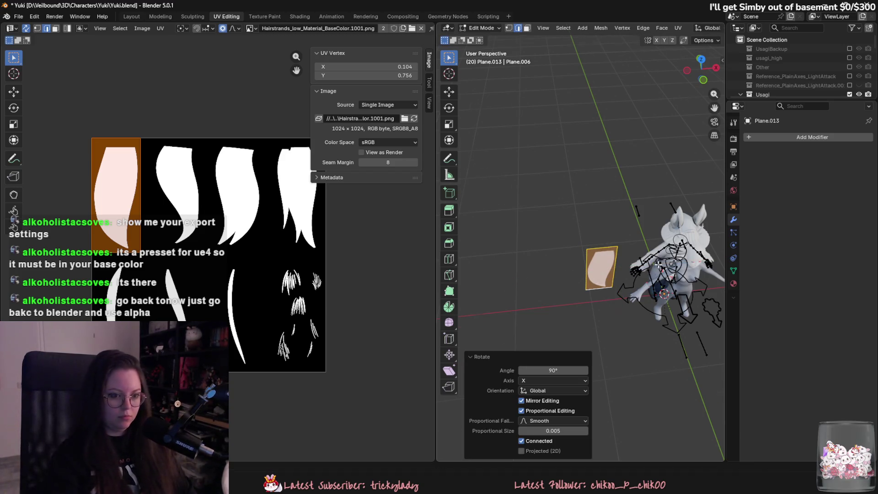
# Lower the plane's top edge to the strand's tip
pyautogui.moveTo(658, 264); pyautogui.dragTo(618, 254, button='middle')
pyautogui.click(635, 282)
pyautogui.moveTo(636, 283); pyautogui.dragTo(637, 165, button='middle')
pyautogui.click(698, 40)
pyautogui.press('g')
pyautogui.press('z')
pyautogui.click(568, 199)
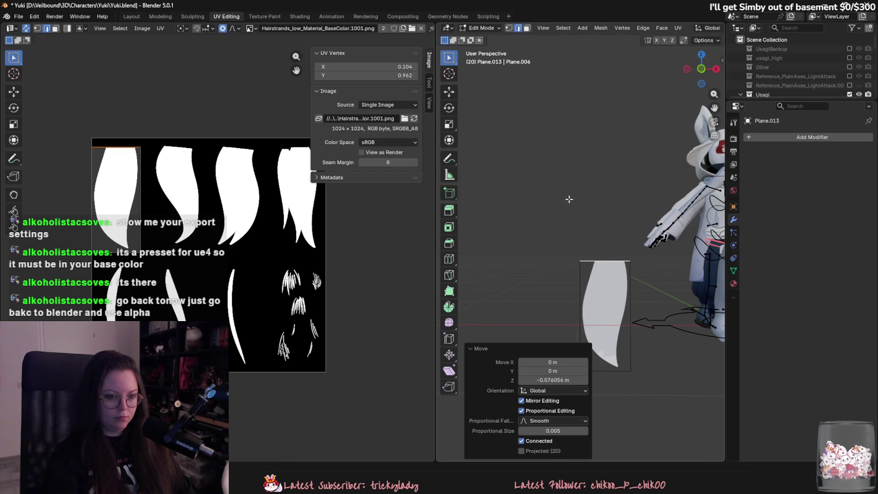
pyautogui.scroll(5, 588, 180)
# Fit the plane's right edge against the strand outline
pyautogui.click(666, 253)
pyautogui.press('g')
pyautogui.press('y')
pyautogui.click(683, 256)
pyautogui.press('g')
pyautogui.press('x')
pyautogui.click(565, 257)
pyautogui.press('g')
pyautogui.press('y')
pyautogui.press('x')
pyautogui.click(571, 262)
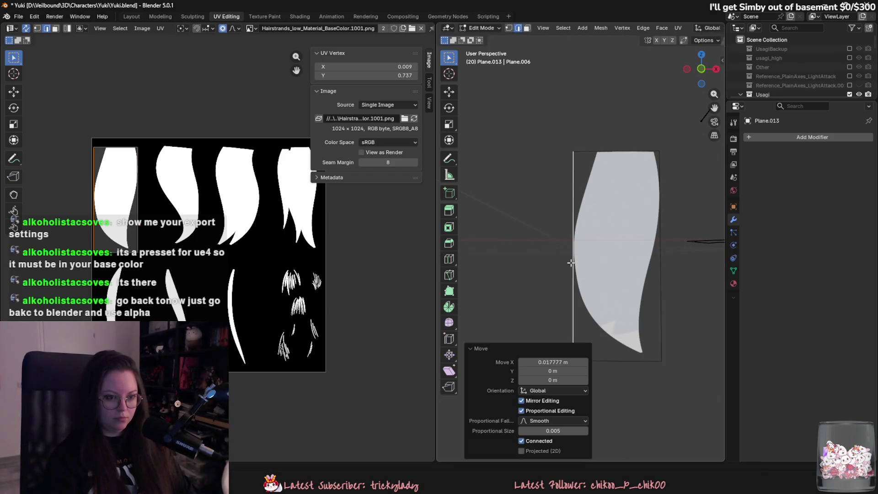
# Move the plane's bottom edge vertically, then undo that move
pyautogui.click(631, 361)
pyautogui.press('g')
pyautogui.press('y')
pyautogui.press('z')
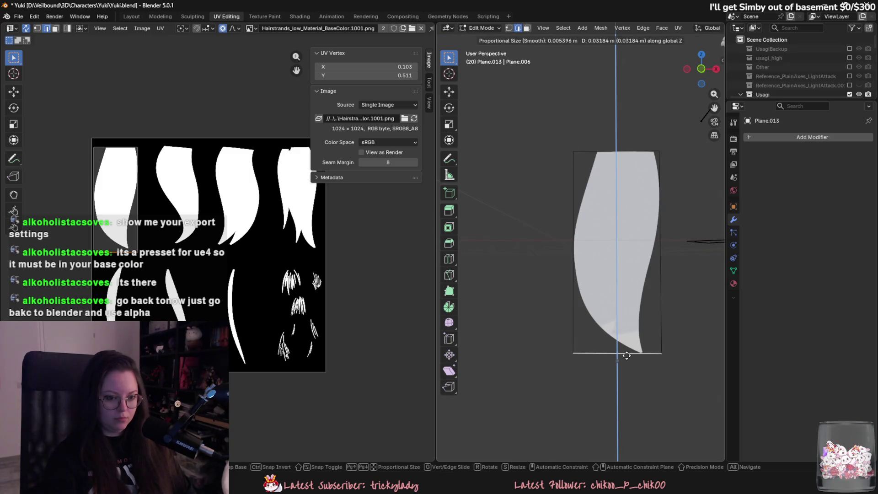
pyautogui.click(626, 356)
pyautogui.scroll(-5, 607, 137)
pyautogui.hotkey('ctrl', 'z')
# Raise the whole hair card 0.62565 m up beside the character
pyautogui.click(712, 40)
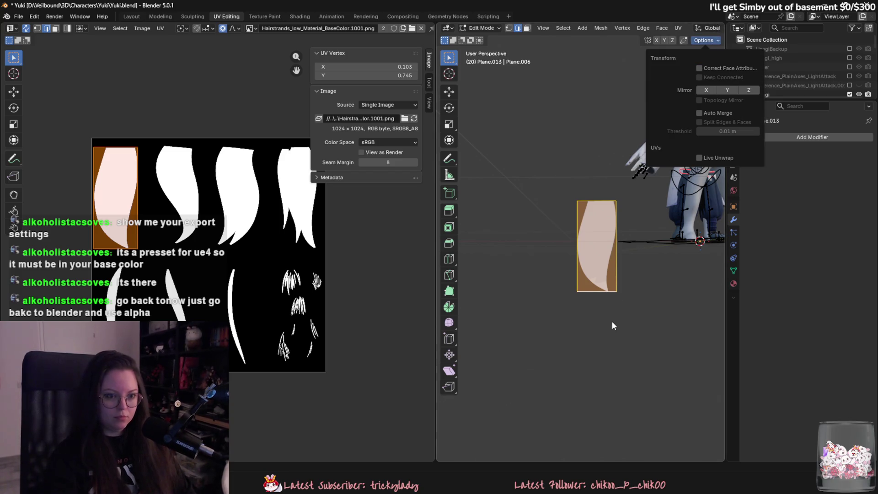
pyautogui.press('g')
pyautogui.press('z')
pyautogui.click(627, 249)
pyautogui.scroll(-4, 627, 249)
pyautogui.press('g')
pyautogui.press('z')
pyautogui.click(627, 250)
pyautogui.moveTo(627, 249)
pyautogui.mouseDown(button='middle')
pyautogui.moveTo(510, 278)
pyautogui.moveTo(643, 264)
pyautogui.moveTo(538, 144)
pyautogui.mouseUp(button='middle')
# In Object Mode and the Layout workspace, reposition the hair card vertically
pyautogui.click(482, 27)
pyautogui.click(480, 39)
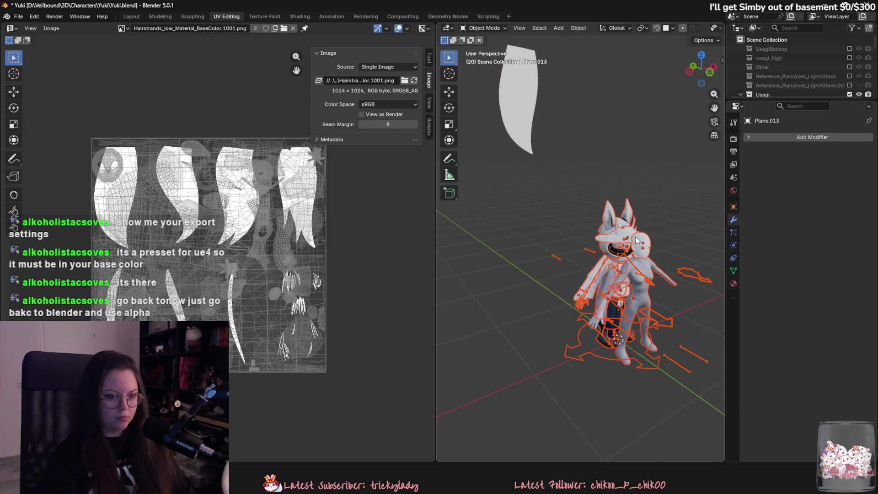
pyautogui.click(138, 15)
pyautogui.moveTo(448, 301)
pyautogui.mouseDown(button='middle')
pyautogui.moveTo(474, 323)
pyautogui.moveTo(486, 241)
pyautogui.moveTo(474, 307)
pyautogui.moveTo(317, 311)
pyautogui.moveTo(286, 71)
pyautogui.mouseUp(button='middle')
pyautogui.click(478, 283)
pyautogui.click(286, 71)
pyautogui.press('g')
pyautogui.press('z')
pyautogui.click(372, 294)
# Set the hair card's origin to its geometry centre
pyautogui.scroll(3, 373, 294)
pyautogui.press('s')
pyautogui.click(384, 292)
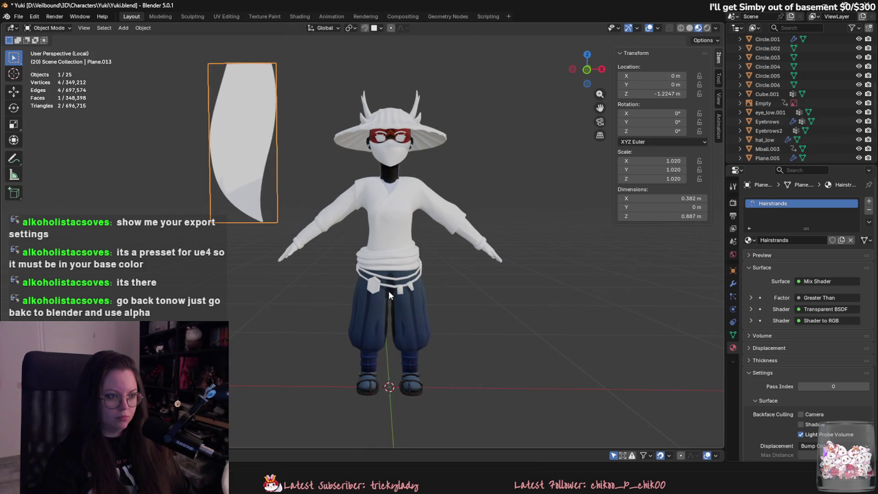
pyautogui.hotkey('ctrl', 'z')
pyautogui.rightClick(274, 239)
pyautogui.click(329, 290)
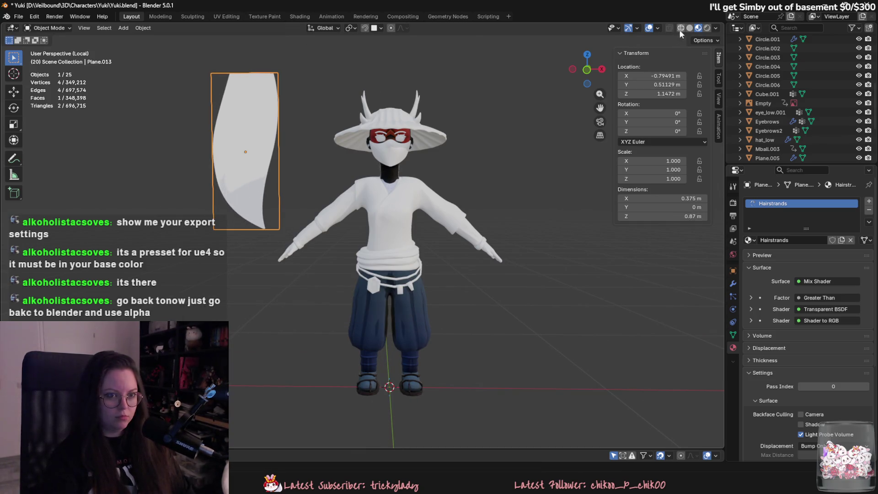
# Shrink the hair card to 0.237 scale
pyautogui.click(689, 28)
pyautogui.click(333, 208)
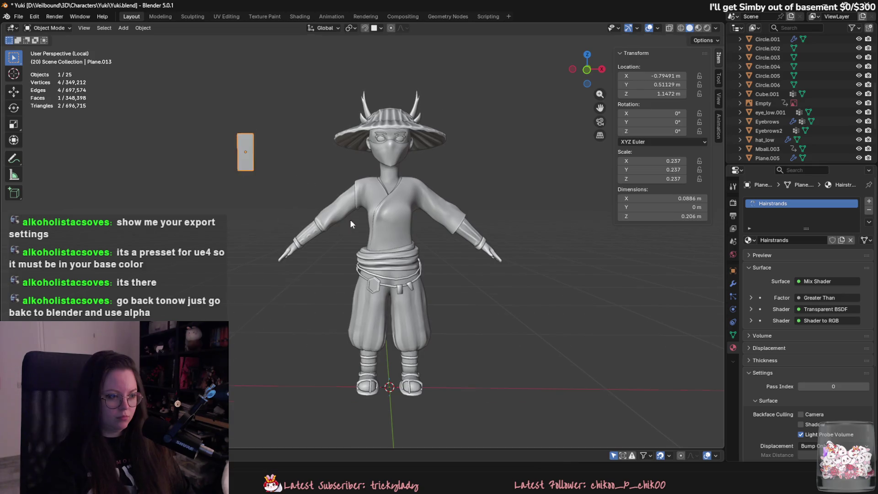
pyautogui.scroll(2, 327, 206)
pyautogui.click(698, 28)
# Select the character's meshes and remove the Test material from the pants
pyautogui.keyDown('shift'); pyautogui.moveTo(300, 179); pyautogui.dragTo(314, 187, button='middle'); pyautogui.keyUp('shift')
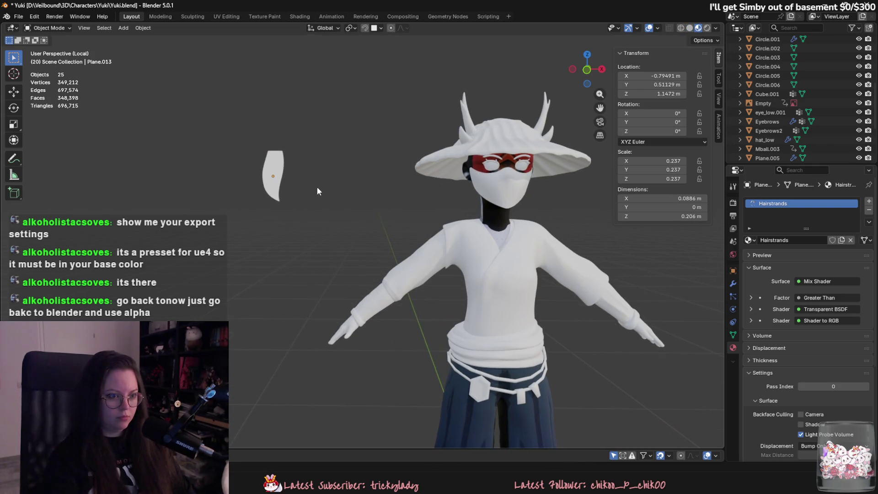
pyautogui.scroll(-3, 479, 272)
pyautogui.click(459, 328)
pyautogui.moveTo(380, 115); pyautogui.dragTo(513, 410)
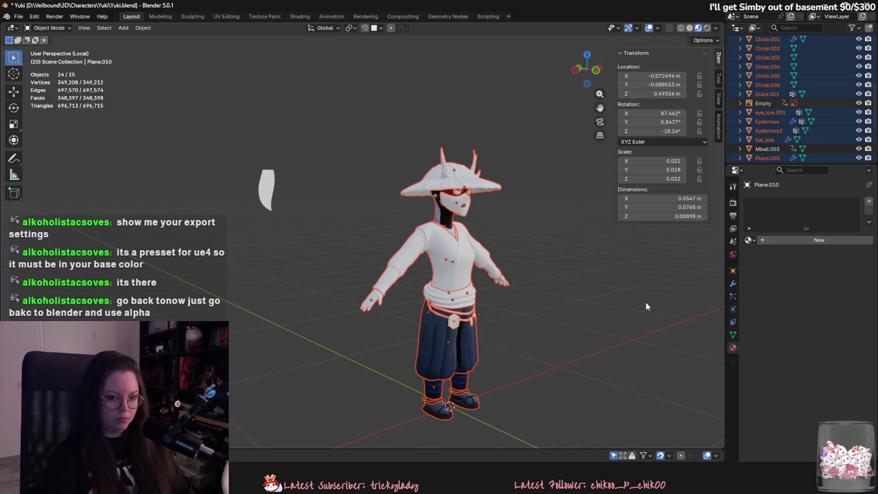
pyautogui.keyDown('alt'); pyautogui.keyDown('shift'); pyautogui.click(461, 341); pyautogui.keyUp('shift'); pyautogui.keyUp('alt')
pyautogui.click(435, 363)
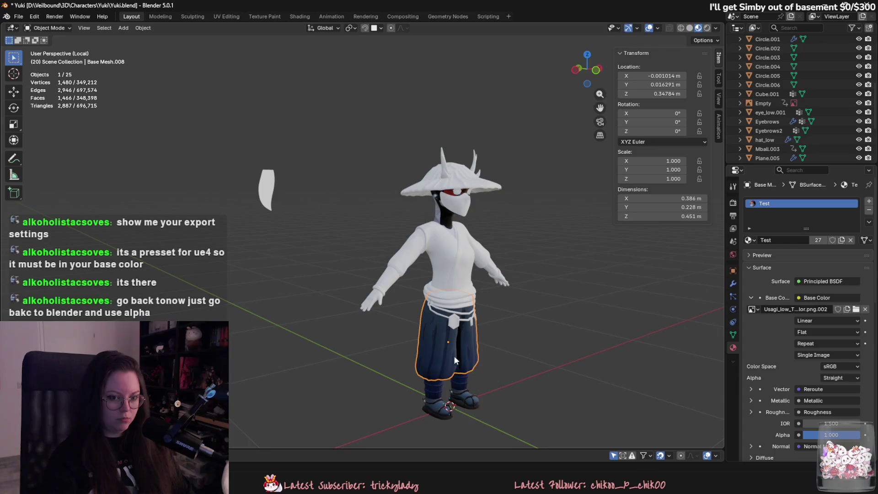
pyautogui.click(868, 212)
# Remove the Test material slot from the body, socks and shoe bands
pyautogui.click(443, 412)
pyautogui.click(869, 212)
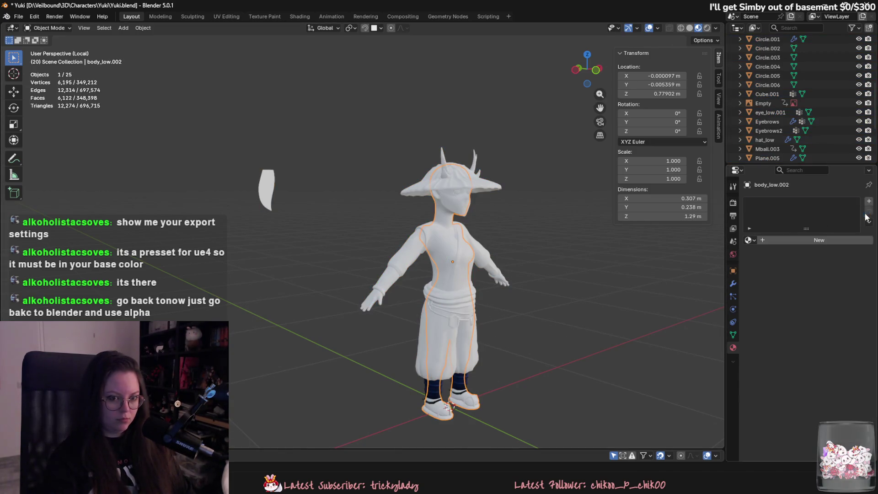
pyautogui.click(438, 392)
pyautogui.click(869, 212)
pyautogui.moveTo(553, 284); pyautogui.dragTo(503, 253, button='middle')
pyautogui.click(436, 393)
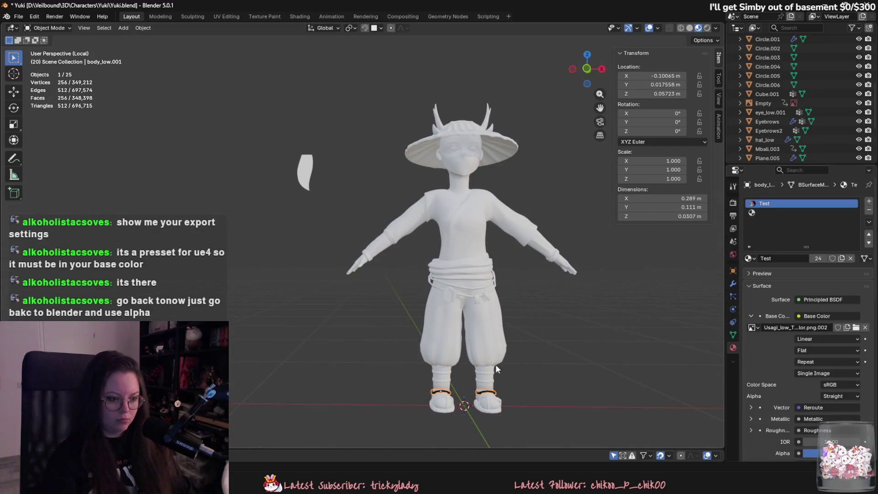
pyautogui.click(869, 210)
# Check the hat's material, then reselect the hair card
pyautogui.click(307, 173)
pyautogui.moveTo(322, 179); pyautogui.dragTo(344, 182, button='middle')
pyautogui.click(439, 178)
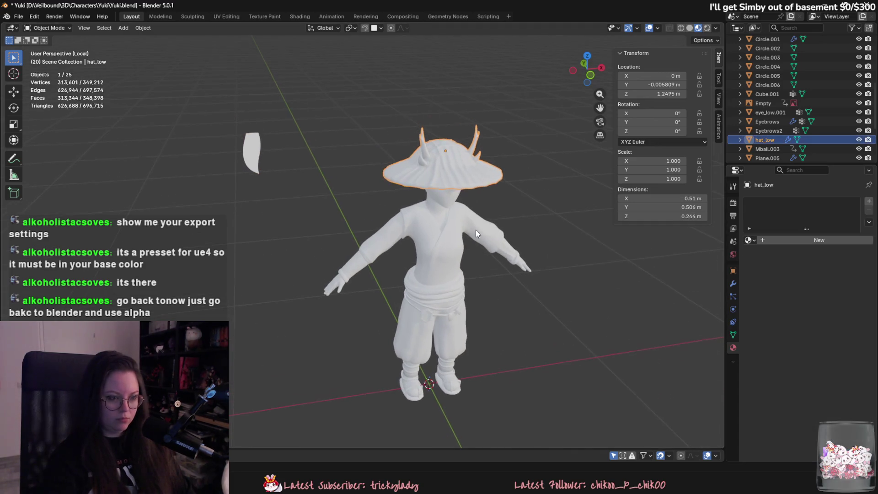
pyautogui.scroll(3, 322, 222)
pyautogui.click(354, 163)
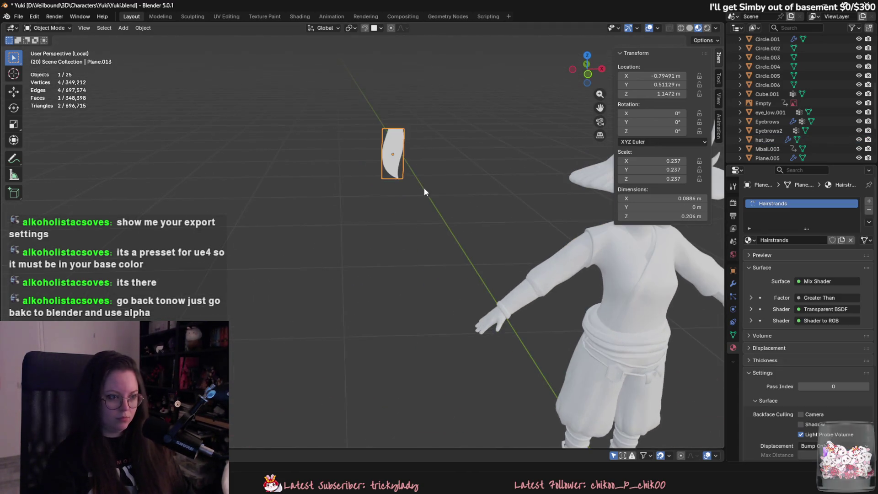
# Duplicate the hair card and place the copy beside it along X
pyautogui.hotkey('shift', 'd')
pyautogui.press('y')
pyautogui.press('x')
pyautogui.click(399, 188)
pyautogui.press('KP_Decimal')
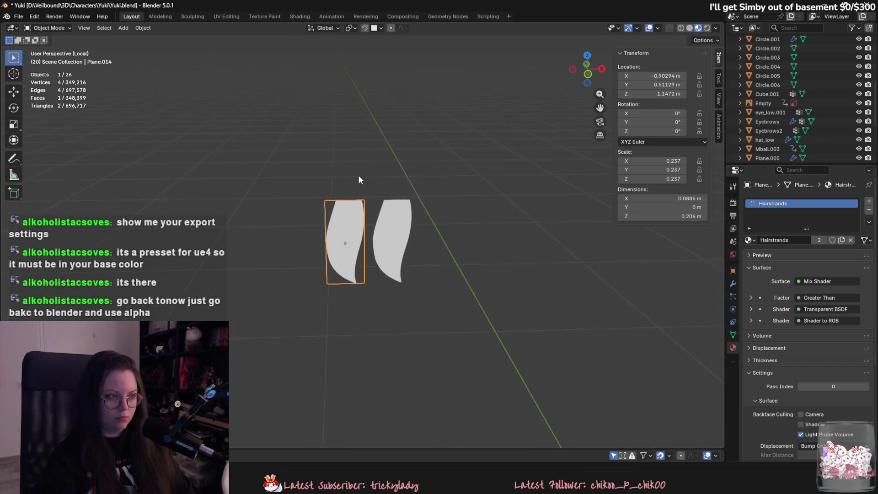
# In UV Editing, move the new card's UV island onto the second strand
pyautogui.click(226, 17)
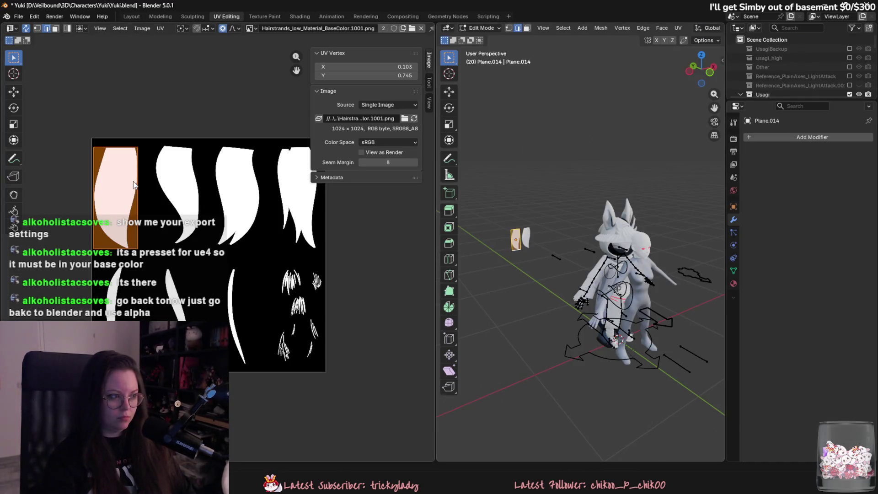
pyautogui.click(124, 192)
pyautogui.press('g')
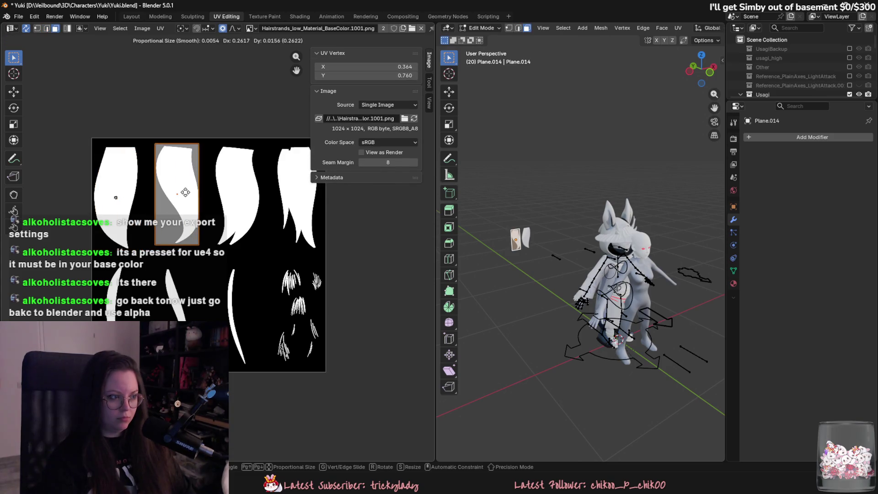
pyautogui.click(189, 197)
pyautogui.press('KP_Decimal')
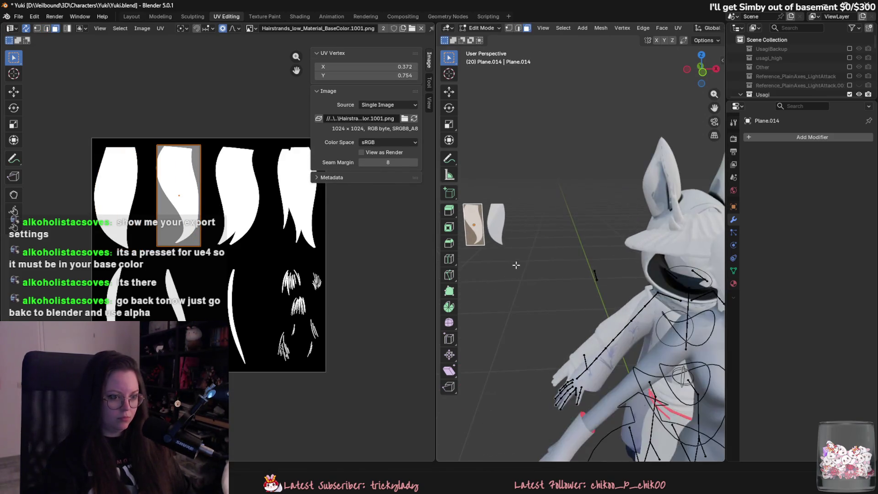
pyautogui.scroll(5, 233, 228)
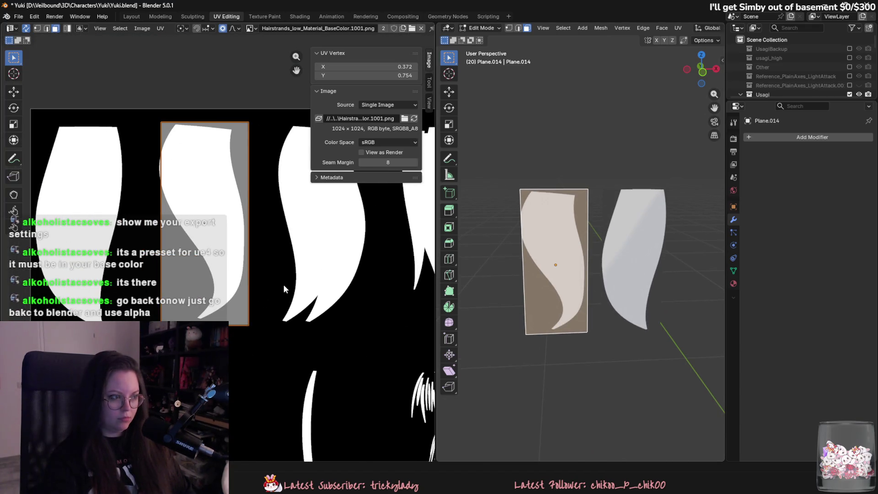
pyautogui.press('g')
pyautogui.press('x')
pyautogui.click(280, 285)
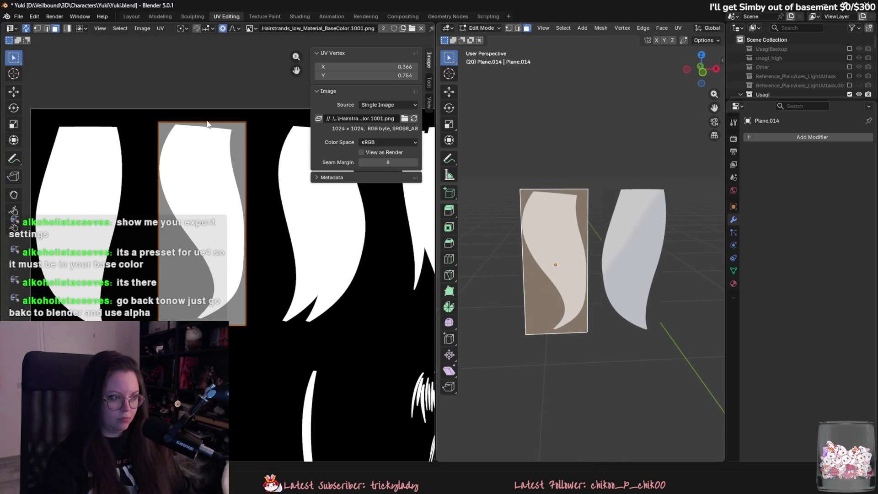
# Lower the second card's top edge to fit the strand
pyautogui.press('2')
pyautogui.click(597, 157)
pyautogui.click(703, 41)
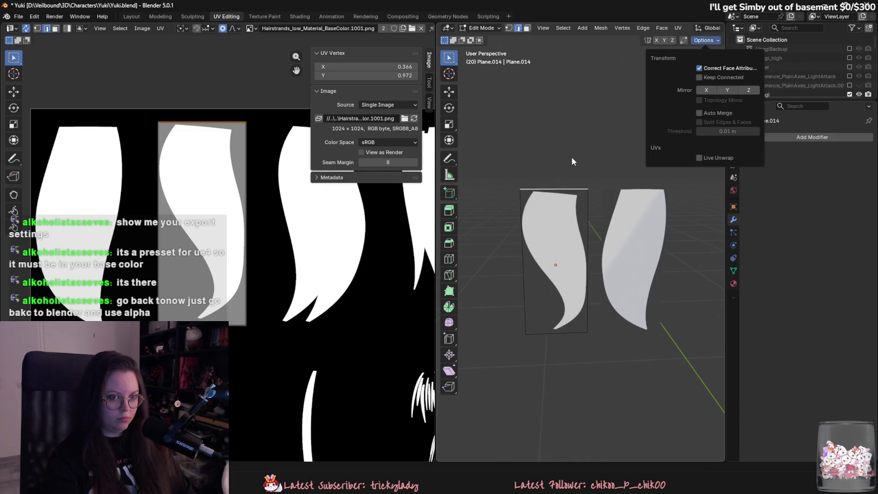
pyautogui.press('g')
pyautogui.press('z')
pyautogui.click(567, 192)
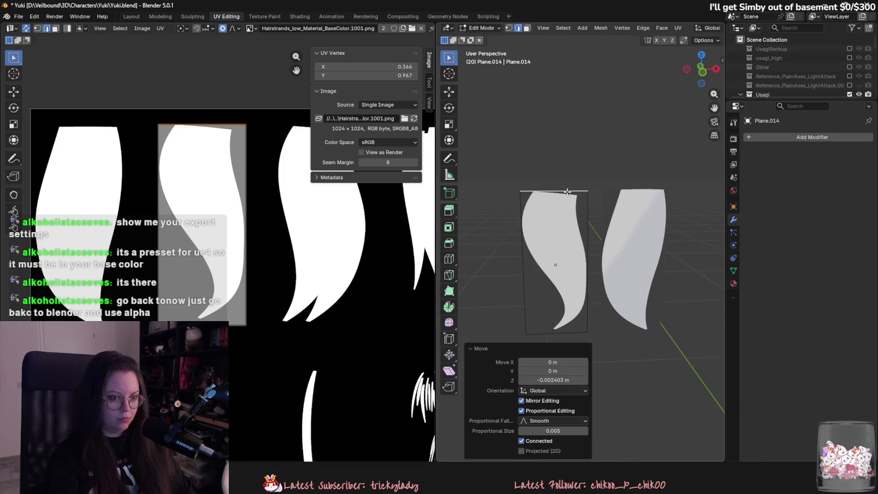
pyautogui.press('g')
pyautogui.press('z')
pyautogui.press('Escape')
# Fit the second card's left edge to the strand outline and exit Edit Mode
pyautogui.click(521, 245)
pyautogui.press('g')
pyautogui.press('x')
pyautogui.press('g')
pyautogui.press('x')
pyautogui.click(593, 264)
pyautogui.scroll(-2, 298, 258)
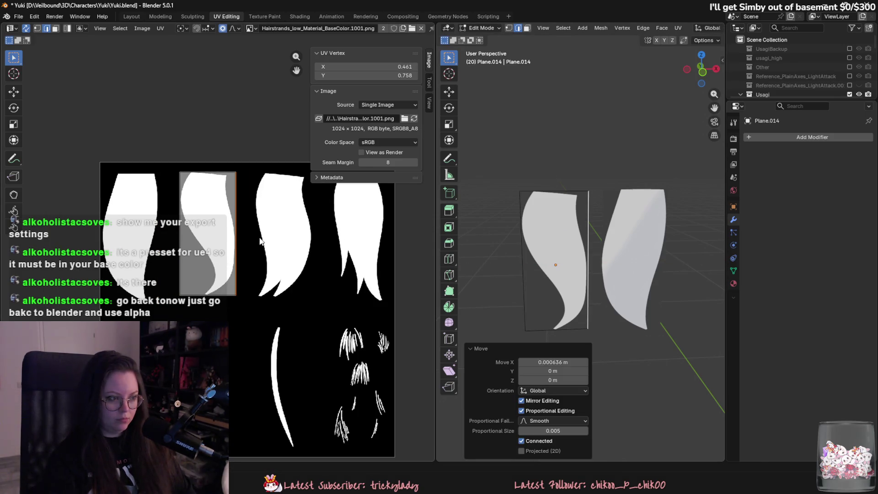
pyautogui.click(703, 41)
pyautogui.press('Tab')
# Duplicate the second card into a third card placed beside it along X
pyautogui.hotkey('shift', 'd')
pyautogui.press('x')
pyautogui.click(500, 237)
pyautogui.keyDown('shift'); pyautogui.moveTo(604, 241); pyautogui.dragTo(624, 241, button='middle'); pyautogui.keyUp('shift')
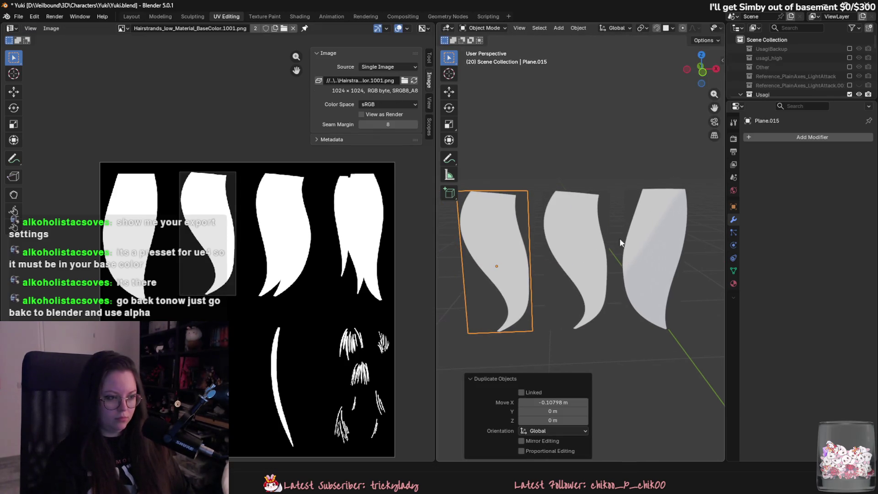
# Duplicate the card sideways to add a fourth card to the top row
pyautogui.scroll(-3, 495, 248)
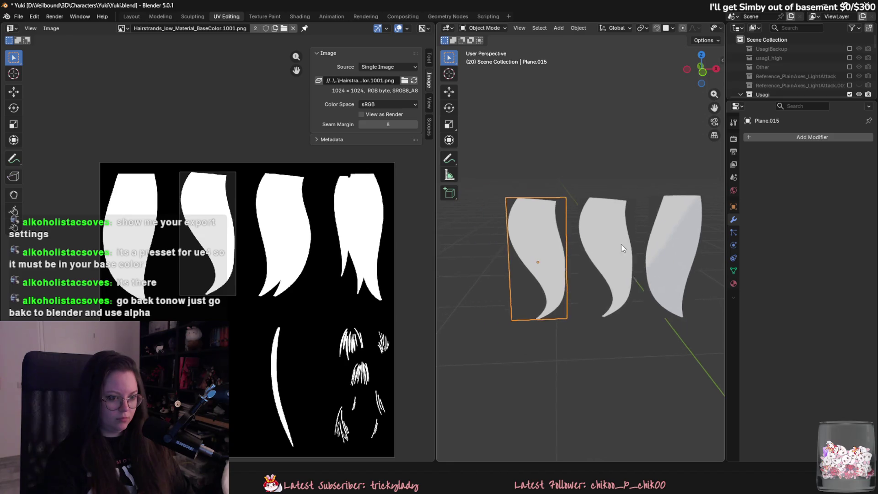
pyautogui.keyDown('shift'); pyautogui.moveTo(600, 245); pyautogui.dragTo(701, 248, button='middle'); pyautogui.keyUp('shift')
pyautogui.hotkey('shift', 'd')
pyautogui.press('x')
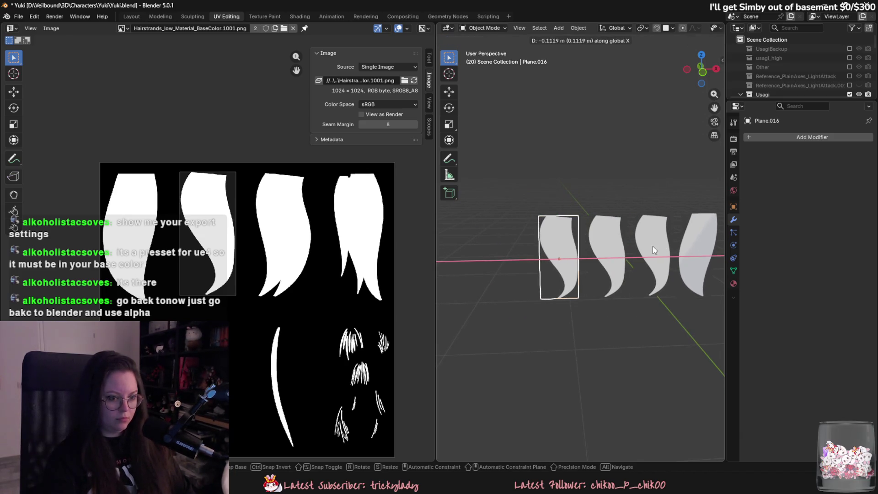
pyautogui.click(577, 243)
# Duplicate all four cards straight down to form a second row below
pyautogui.keyDown('shift'); pyautogui.moveTo(577, 242); pyautogui.dragTo(540, 243, button='middle'); pyautogui.keyUp('shift')
pyautogui.keyDown('shift'); pyautogui.click(574, 246); pyautogui.keyUp('shift')
pyautogui.keyDown('shift'); pyautogui.click(616, 240); pyautogui.keyUp('shift')
pyautogui.keyDown('shift'); pyautogui.click(662, 233); pyautogui.keyUp('shift')
pyautogui.hotkey('shift', 'd')
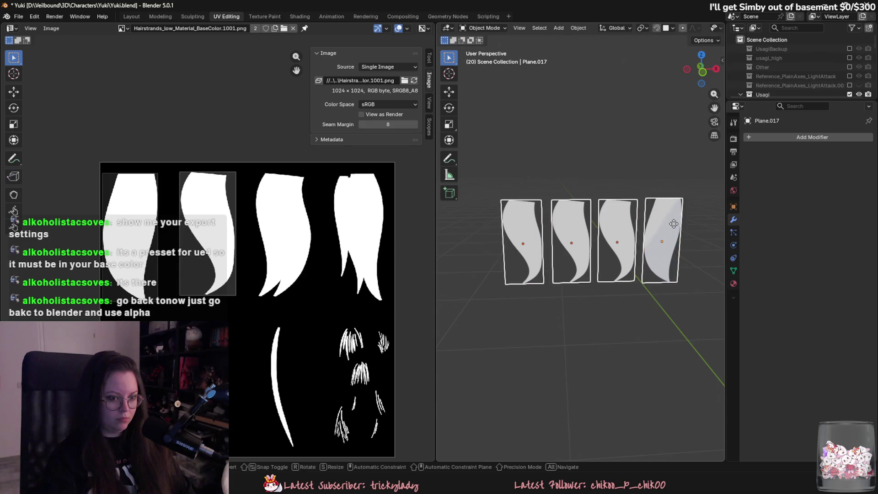
pyautogui.press('z')
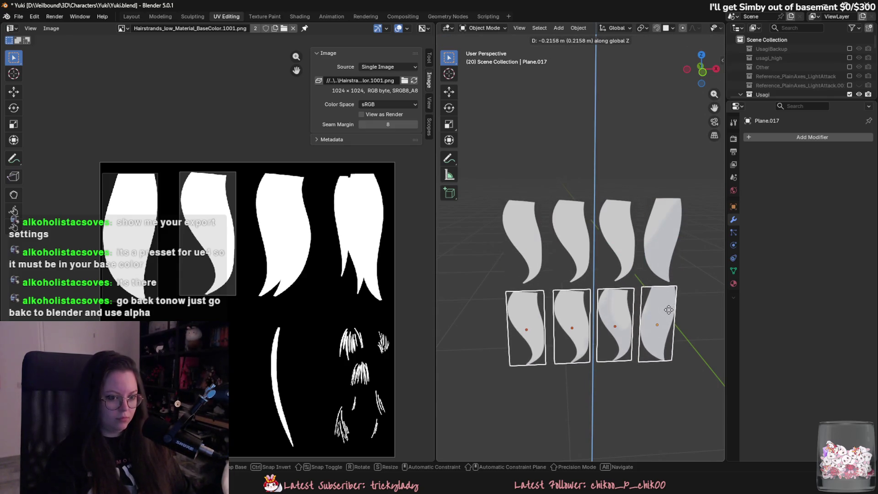
pyautogui.click(600, 304)
# Slide a top-row card's UV island horizontally onto the third hair strand
pyautogui.click(567, 241)
pyautogui.press('Tab')
pyautogui.press('a')
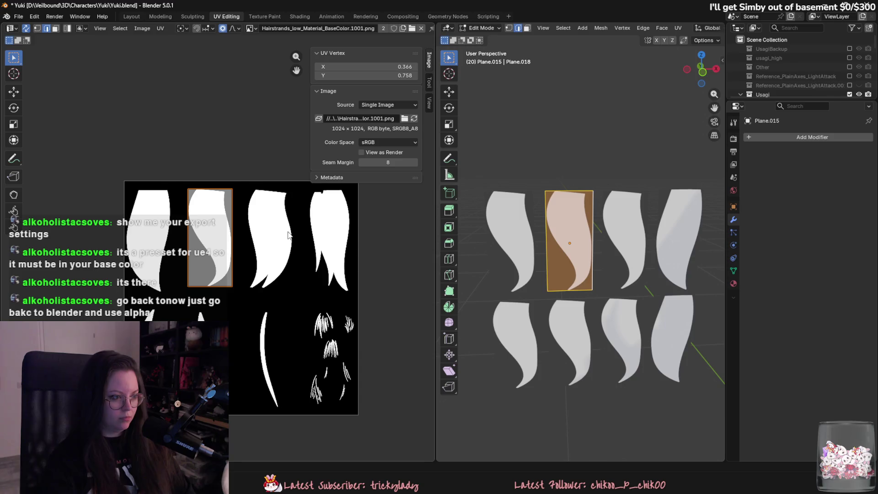
pyautogui.press('g')
pyautogui.press('x')
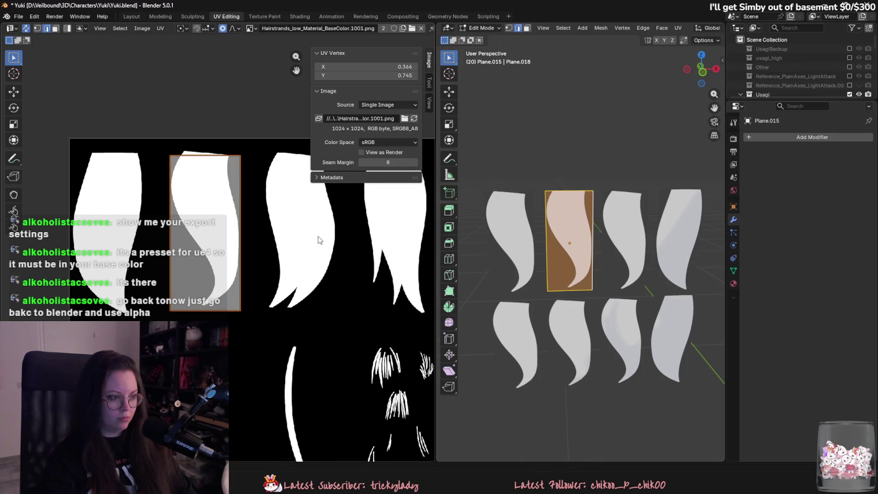
pyautogui.click(347, 240)
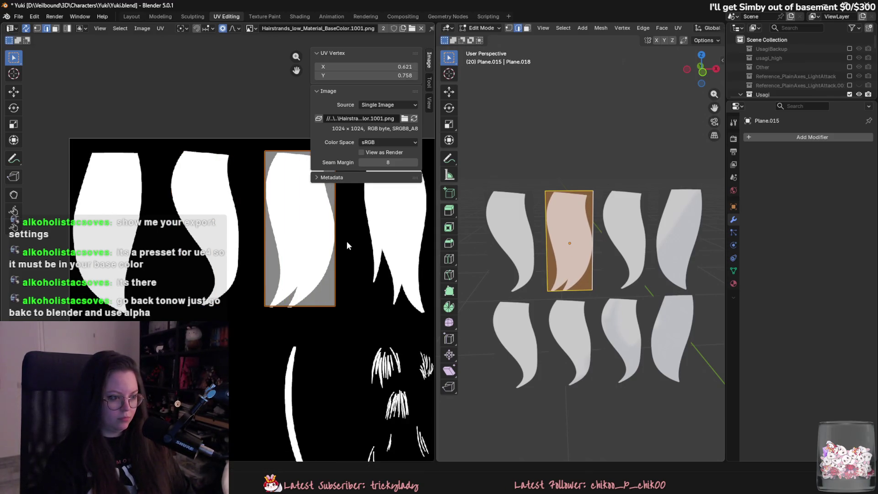
# Move the card's bottom edge vertically so it ends at the strand tip
pyautogui.moveTo(346, 246); pyautogui.dragTo(306, 262, button='middle')
pyautogui.click(305, 263)
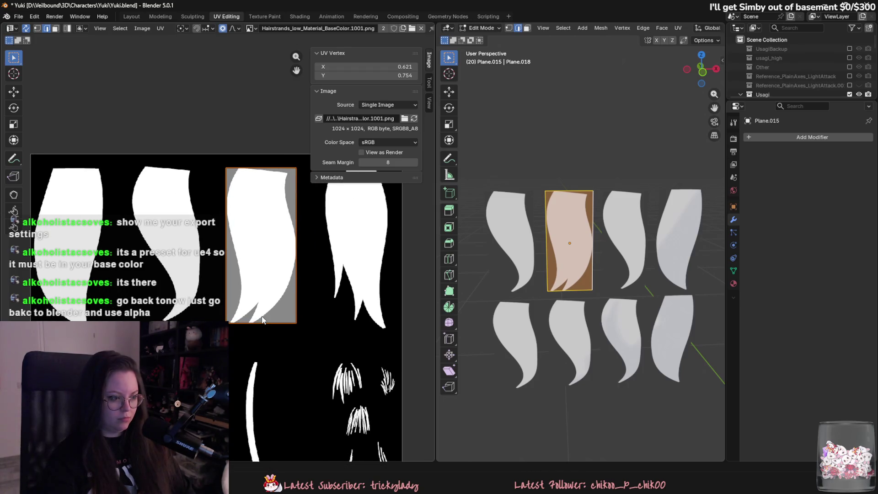
pyautogui.click(531, 293)
pyautogui.press('g')
pyautogui.press('z')
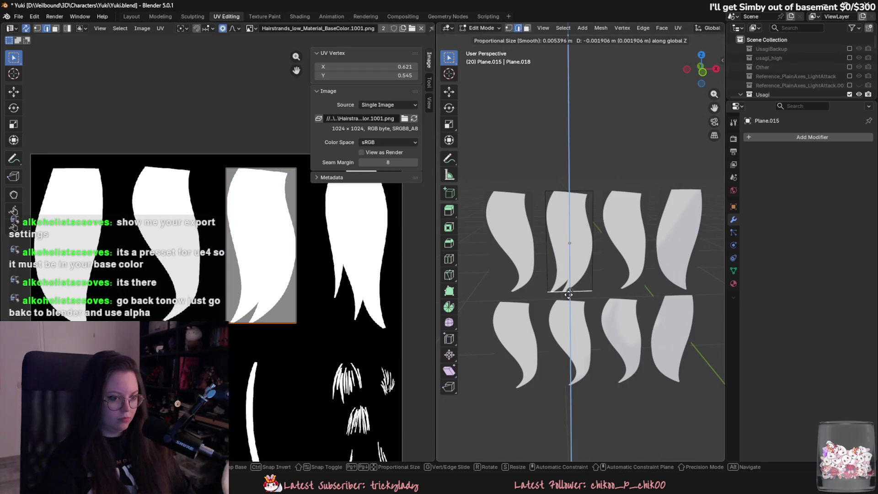
pyautogui.click(568, 295)
pyautogui.click(704, 40)
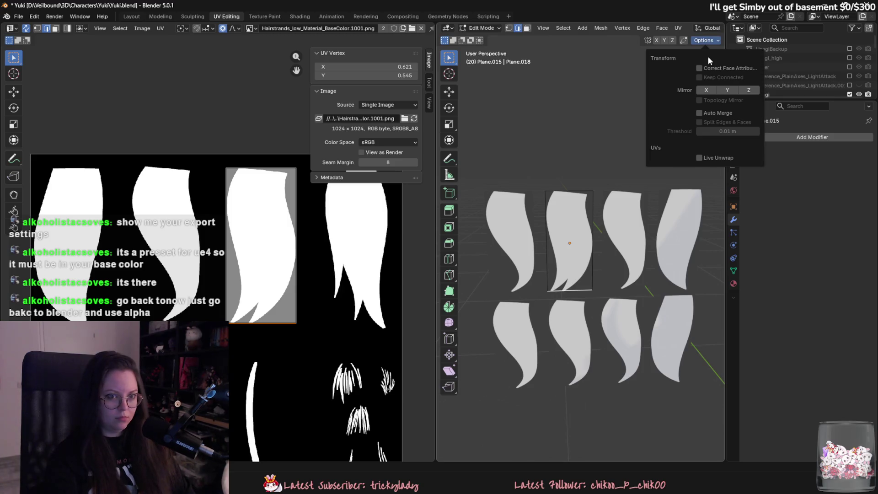
pyautogui.press('g')
pyautogui.press('z')
pyautogui.click(565, 292)
# Adjust the card's top edge height to fit the strand
pyautogui.click(572, 189)
pyautogui.press('g')
pyautogui.press('z')
pyautogui.click(574, 188)
pyautogui.press('g')
pyautogui.press('z')
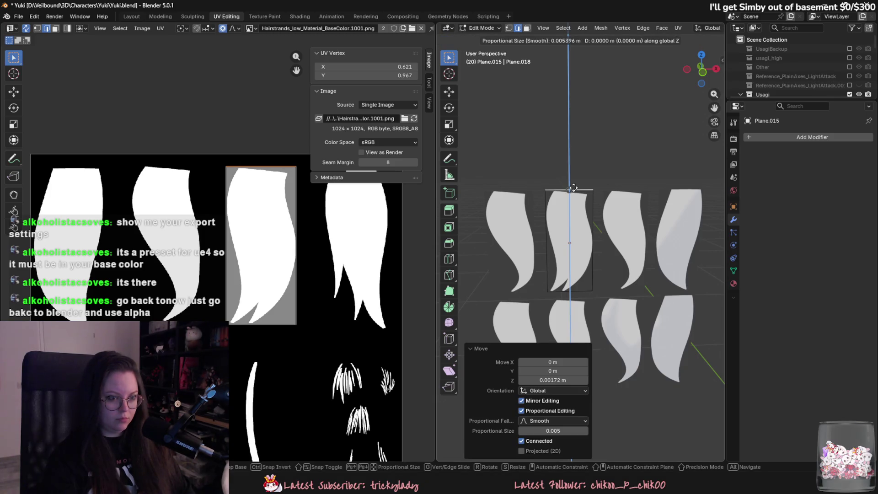
pyautogui.click(574, 188)
pyautogui.press('Tab')
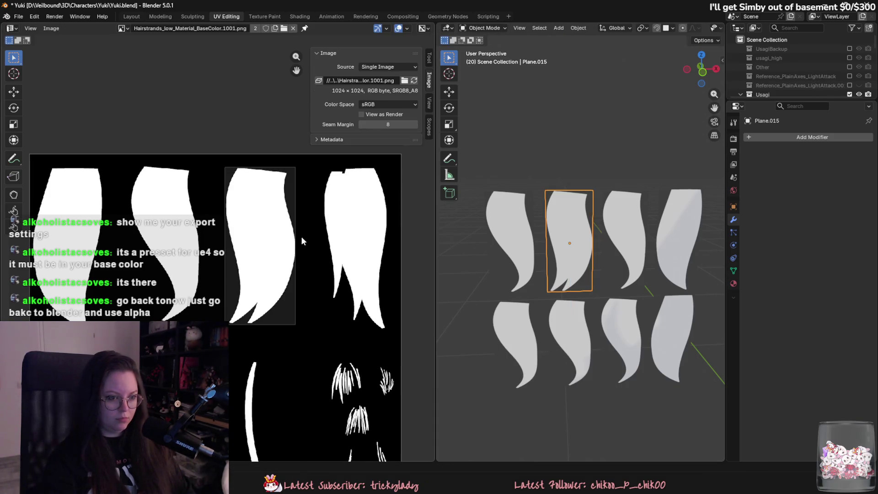
# Place the leftmost top card's UV island on the fourth strand and pull its bottom UV edge to the tip
pyautogui.press('Tab')
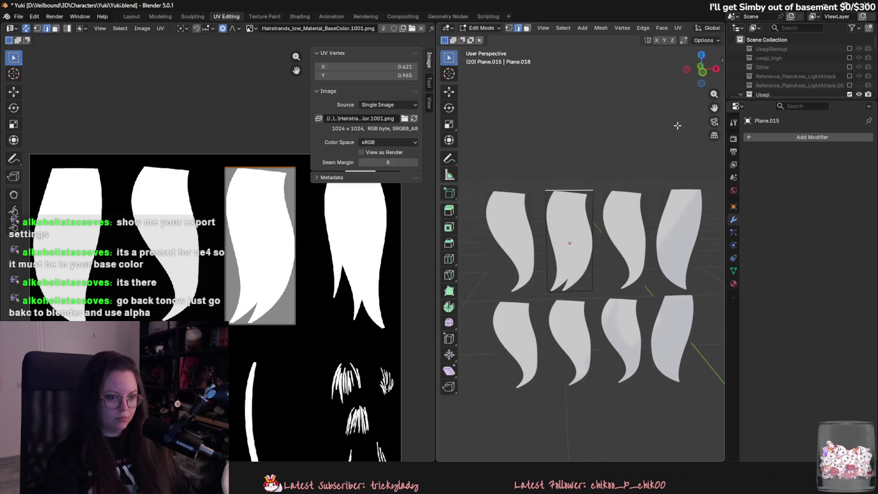
pyautogui.click(706, 40)
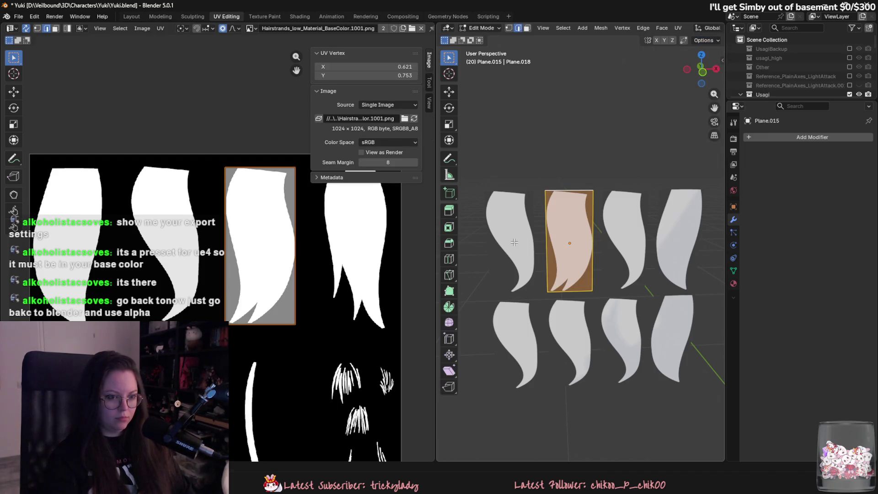
pyautogui.hotkey('alt', 'q')
pyautogui.press('a')
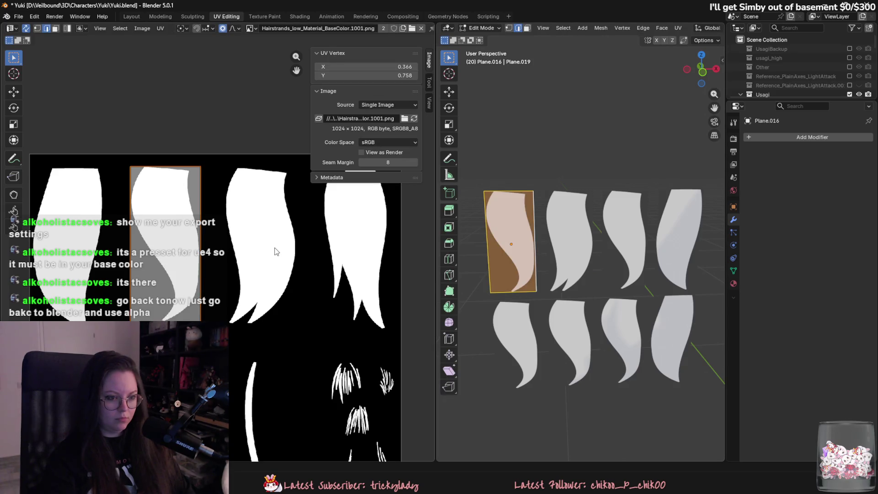
pyautogui.click(11, 271)
pyautogui.scroll(1, 274, 265)
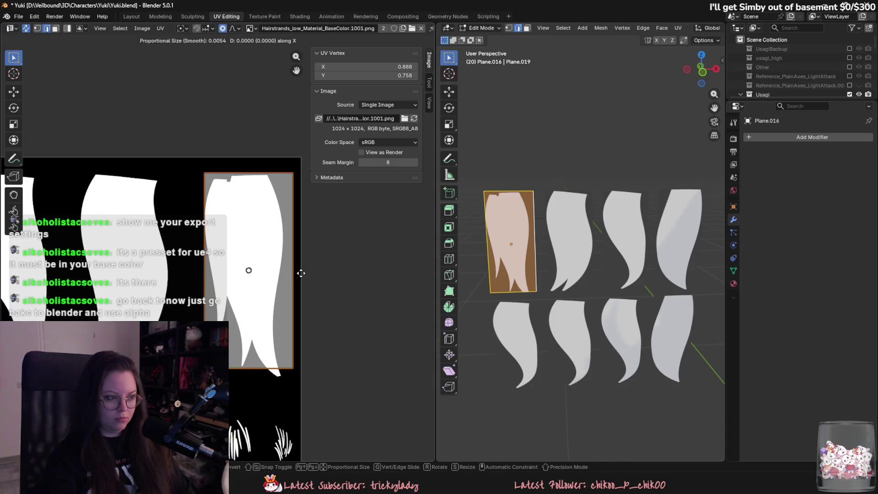
pyautogui.click(267, 368)
pyautogui.press('g')
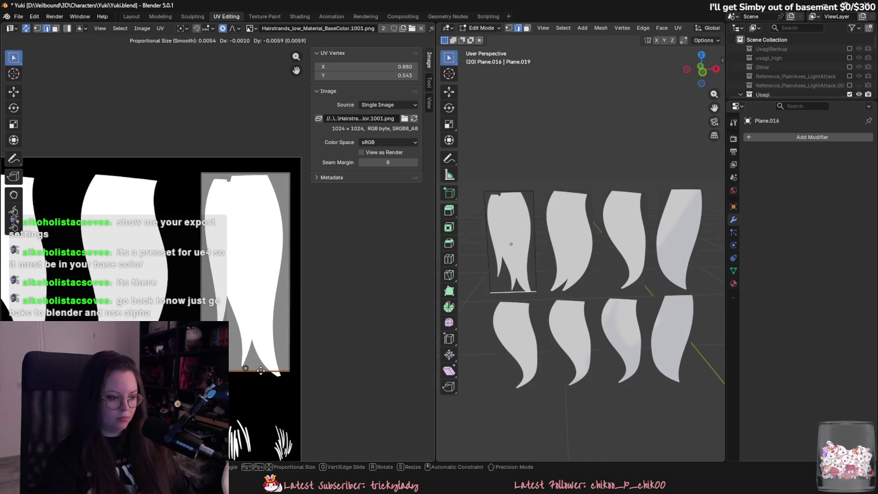
pyautogui.press('y')
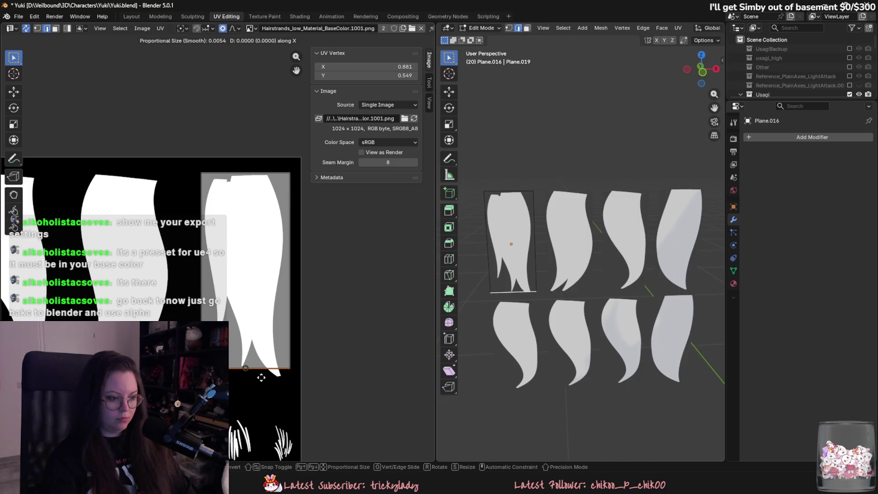
pyautogui.click(261, 376)
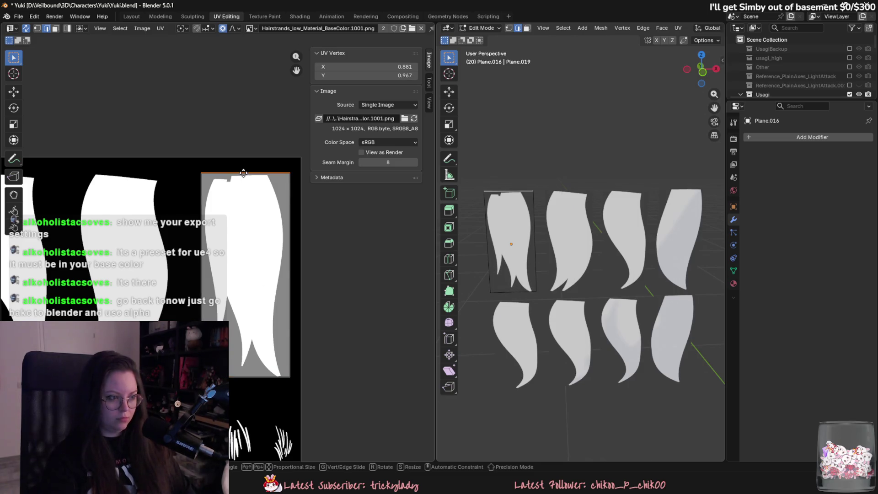
pyautogui.scroll(-1, 244, 229)
pyautogui.press('Tab')
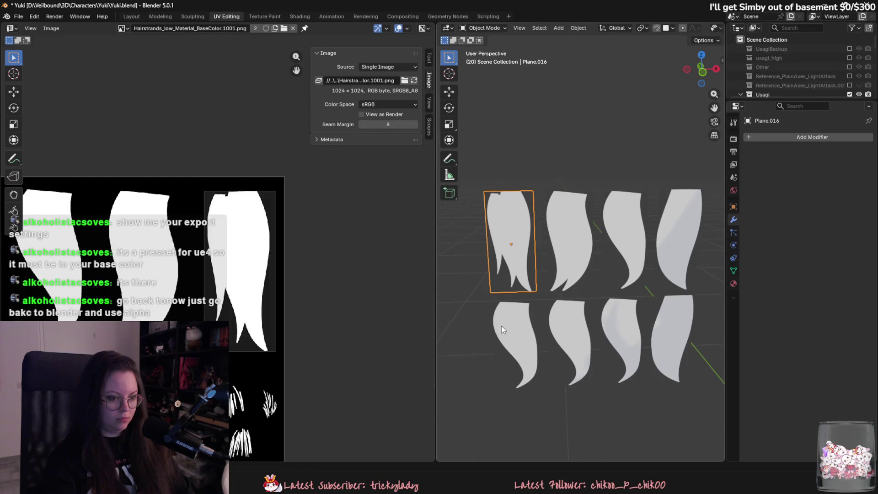
# Move the bottom-left card's UV island down onto the thin strand and fine-tune its height
pyautogui.click(502, 329)
pyautogui.press('Tab')
pyautogui.press('g')
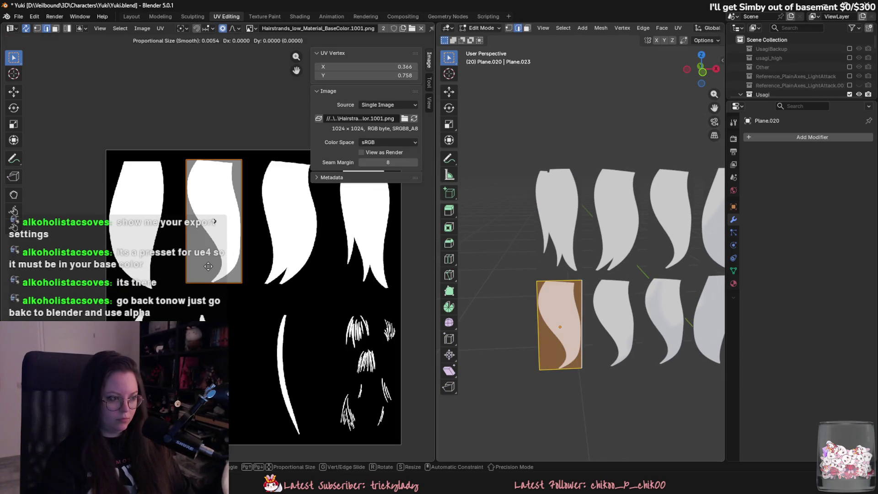
pyautogui.press('y')
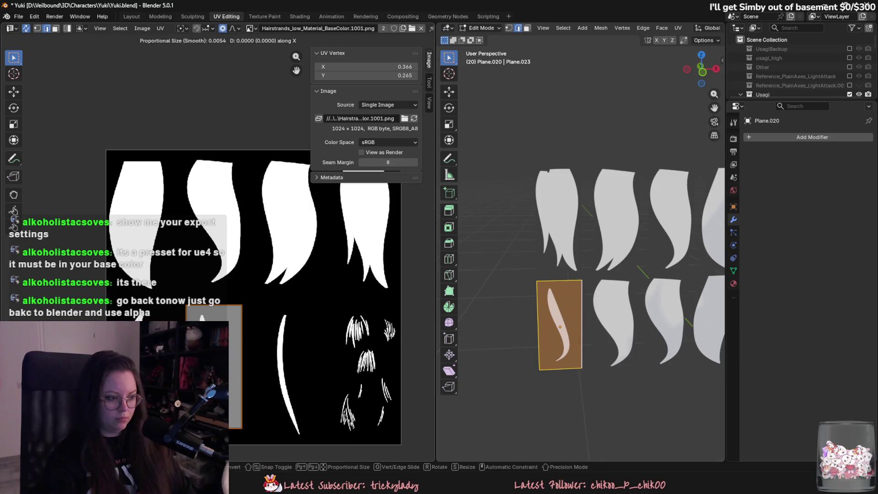
pyautogui.press('y')
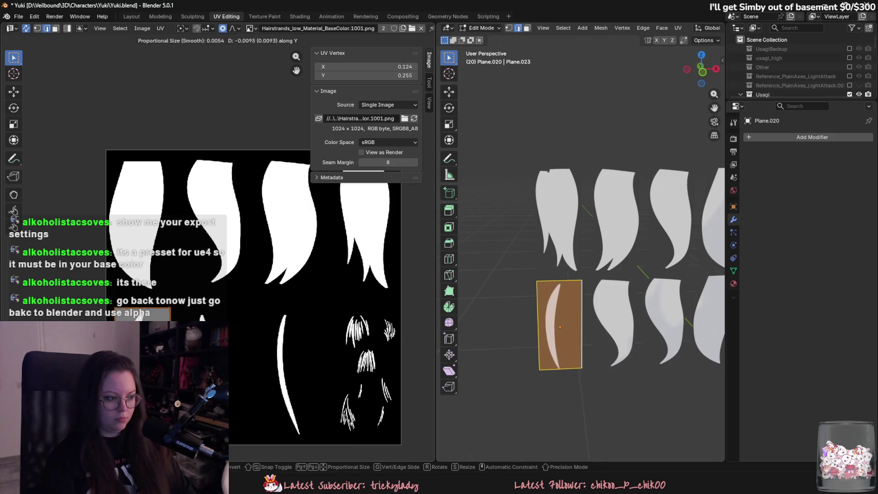
pyautogui.press('Return')
pyautogui.press('KP_Decimal')
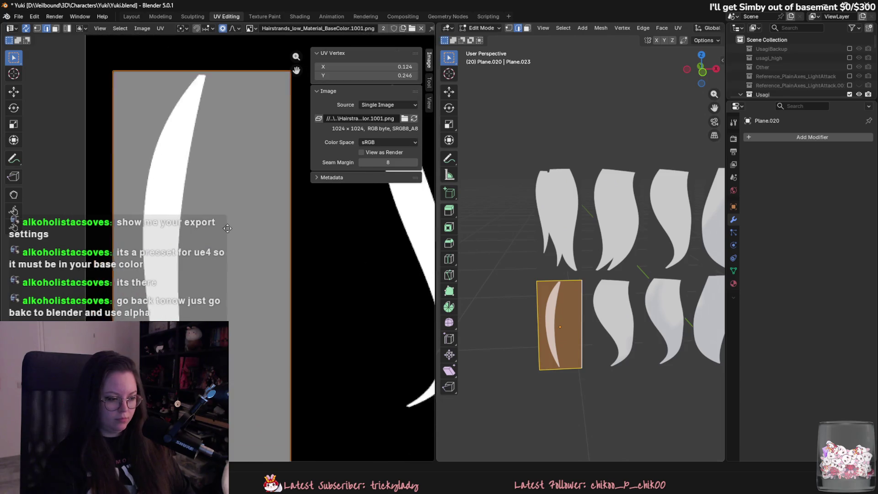
pyautogui.press('g')
pyautogui.press('y')
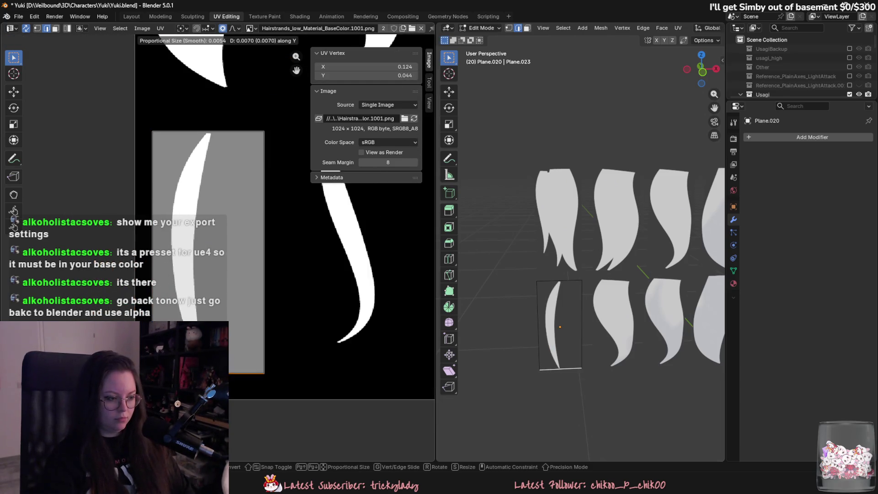
pyautogui.press('Return')
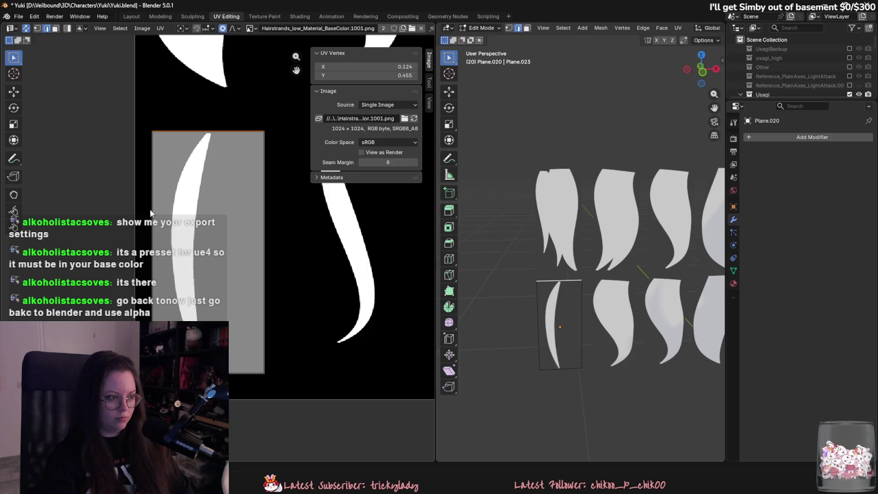
# Undo a trial edge adjustment and reposition the island squarely on the thin strand
pyautogui.press('g')
pyautogui.press('x')
pyautogui.press('Return')
pyautogui.click(265, 230)
pyautogui.press('g')
pyautogui.press('x')
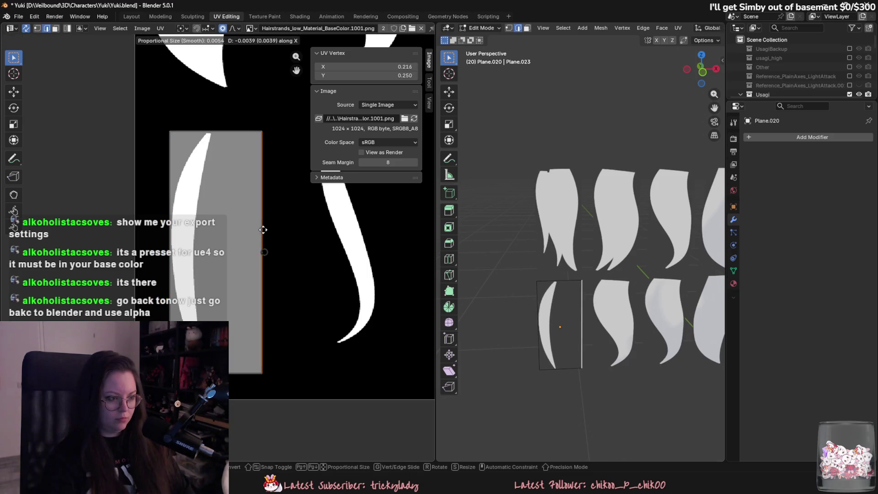
pyautogui.press('Escape')
pyautogui.hotkey('ctrl', 'z')
pyautogui.hotkey('ctrl', 'z')
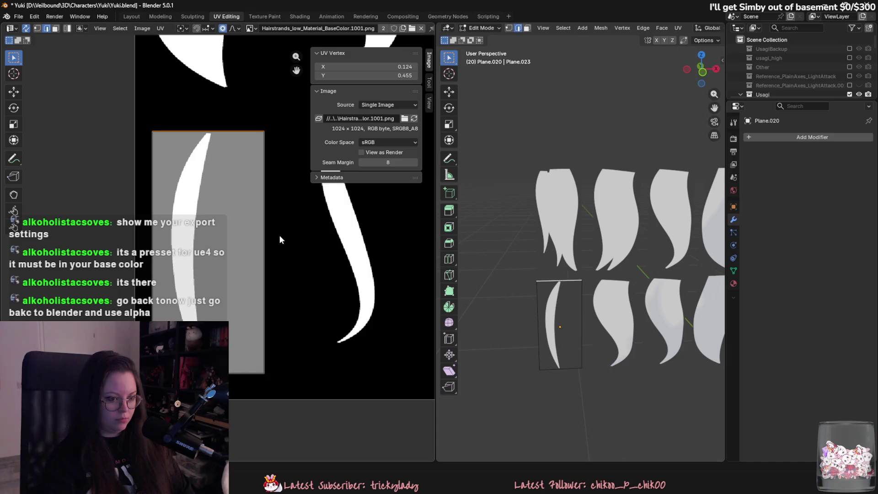
pyautogui.hotkey('ctrl', 'z')
pyautogui.hotkey('ctrl', 'z')
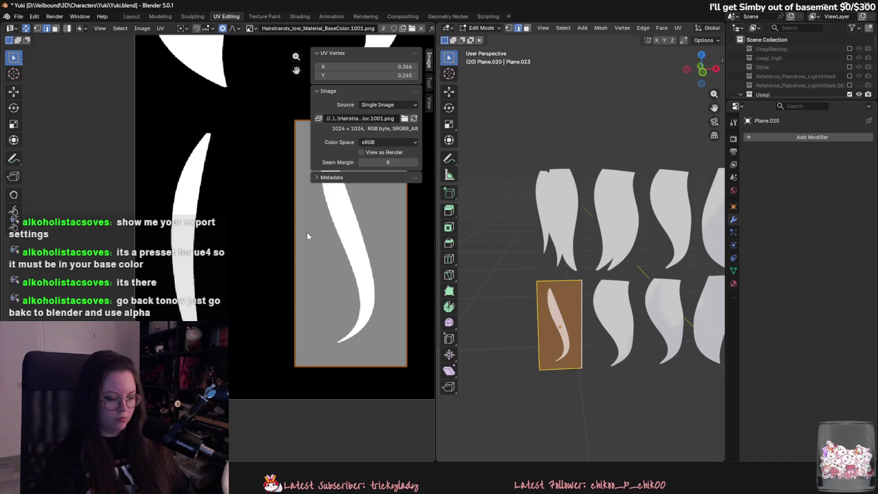
pyautogui.hotkey('ctrl', 'shift', 'z')
pyautogui.press('g')
pyautogui.press('x')
pyautogui.press('y')
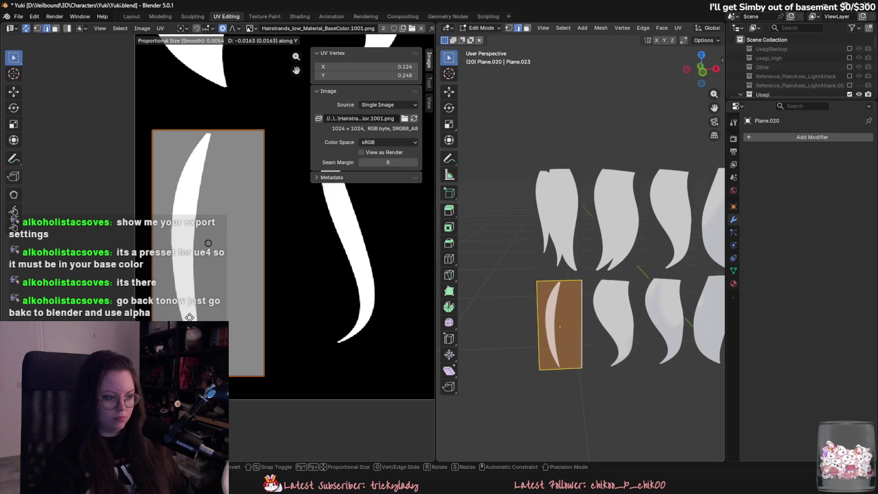
pyautogui.click(208, 243)
# Narrow the bottom-left card by pulling its left and right edges inward
pyautogui.click(706, 40)
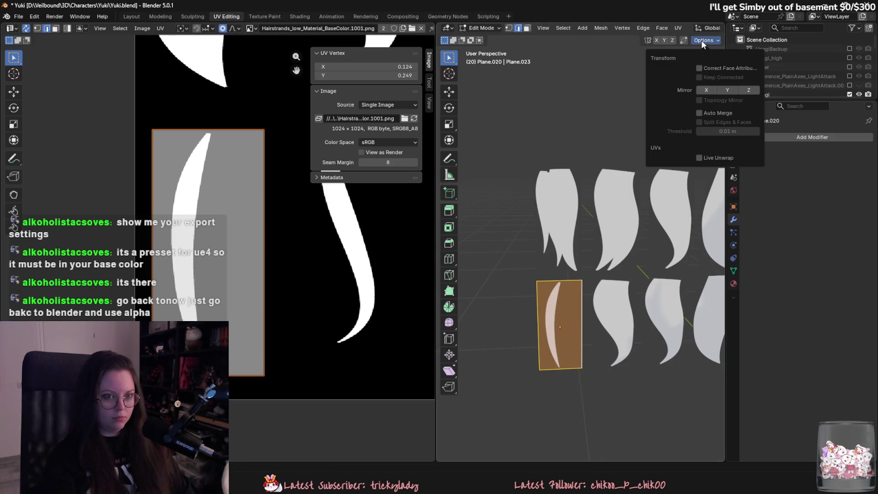
pyautogui.click(577, 309)
pyautogui.press('g')
pyautogui.press('x')
pyautogui.click(560, 309)
pyautogui.click(537, 312)
pyautogui.press('g')
pyautogui.press('x')
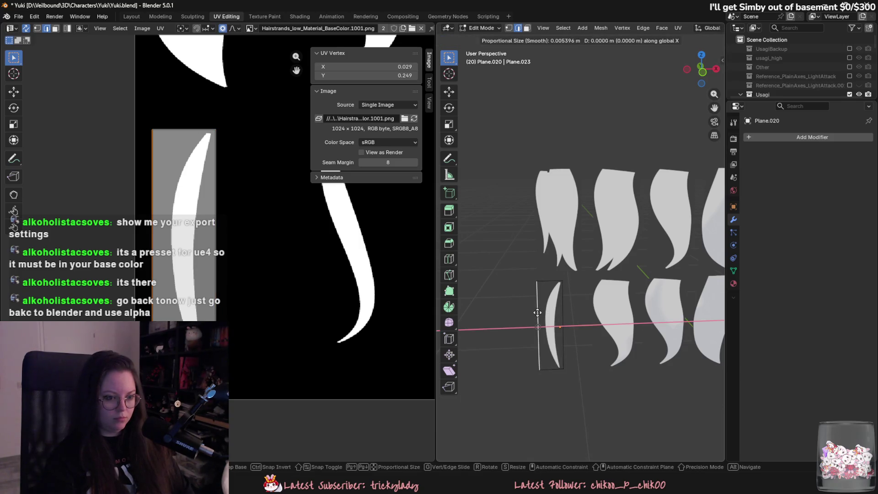
pyautogui.click(544, 313)
# Shift the matching UV edge to fit the narrowed card width and return to Object Mode
pyautogui.press('g')
pyautogui.press('x')
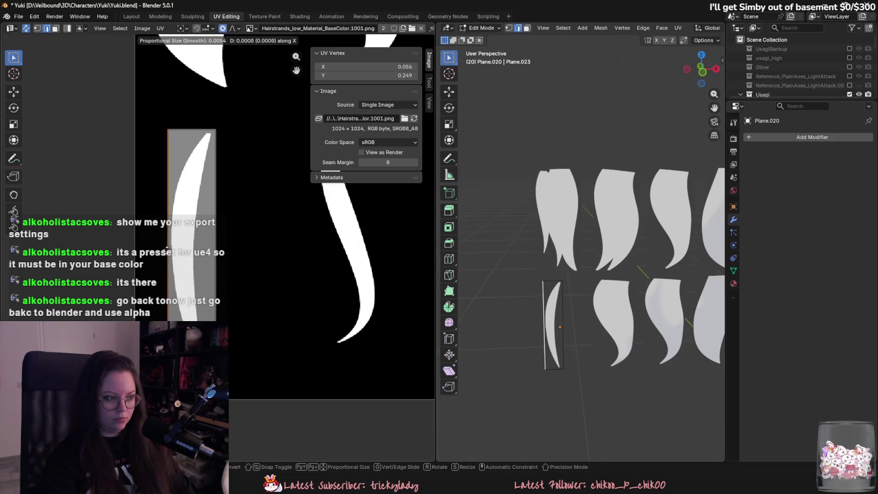
pyautogui.click(213, 240)
pyautogui.press('Tab')
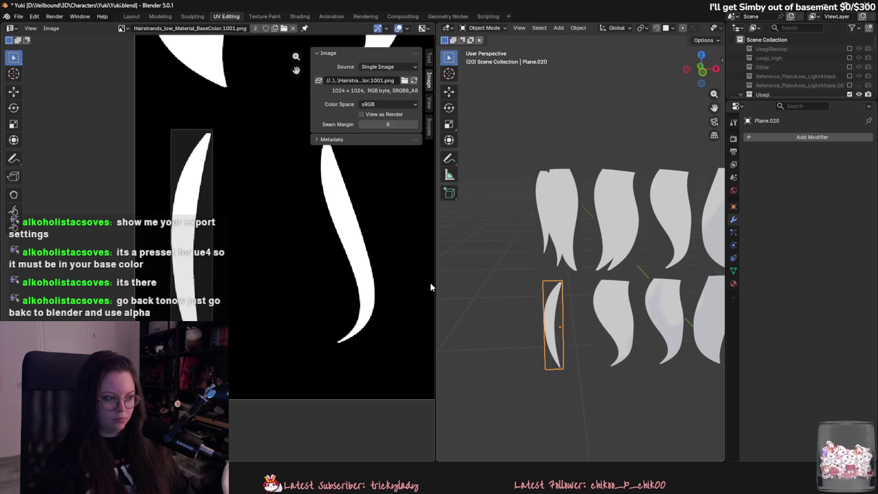
pyautogui.keyDown('ctrl'); pyautogui.scroll(-3, 591, 321); pyautogui.keyUp('ctrl')
pyautogui.click(586, 320)
pyautogui.scroll(-5, 305, 231)
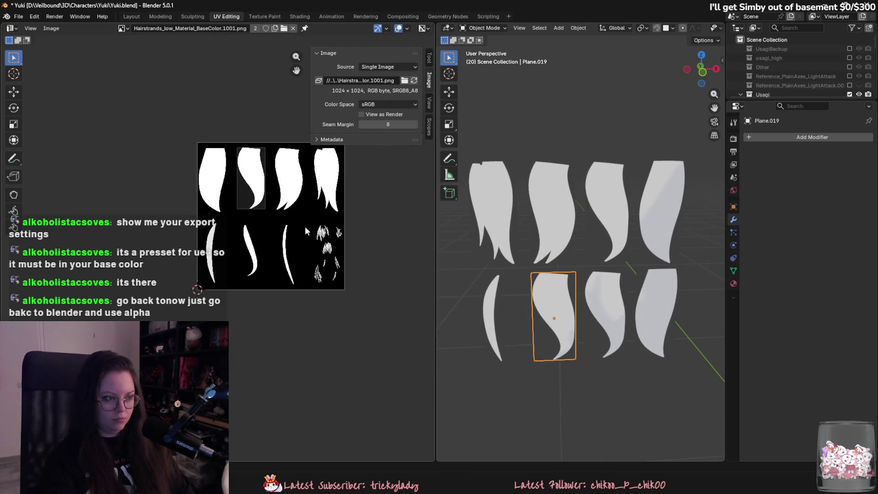
# Slide Plane.019's UV island vertically so it sits on the thin strand
pyautogui.press('Tab')
pyautogui.press('a')
pyautogui.press('g')
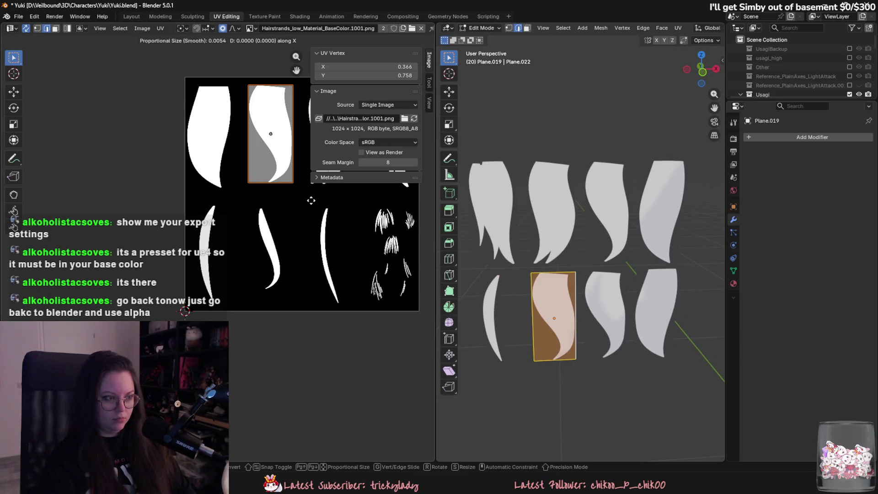
pyautogui.press('y')
pyautogui.click(319, 314)
# Trim Plane.019's top edge to the strand tip and its left edge in to the strand
pyautogui.click(704, 40)
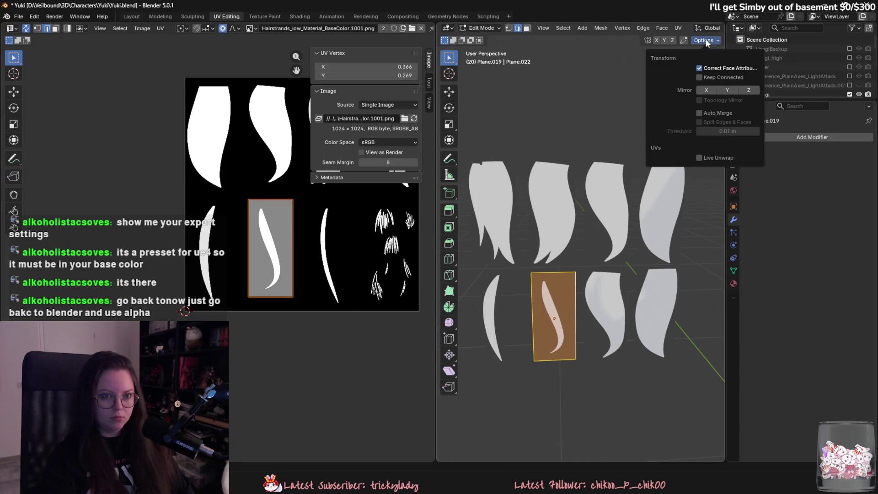
pyautogui.click(549, 274)
pyautogui.scroll(2, 549, 278)
pyautogui.press('g')
pyautogui.press('z')
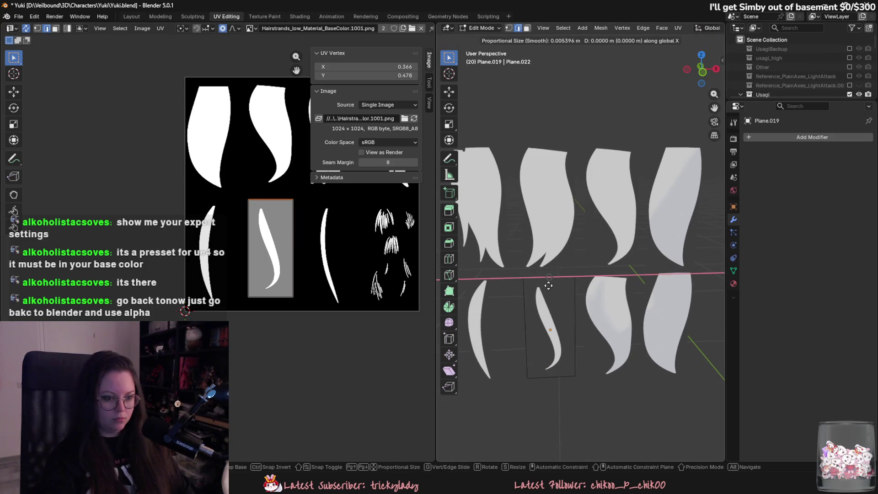
pyautogui.click(549, 294)
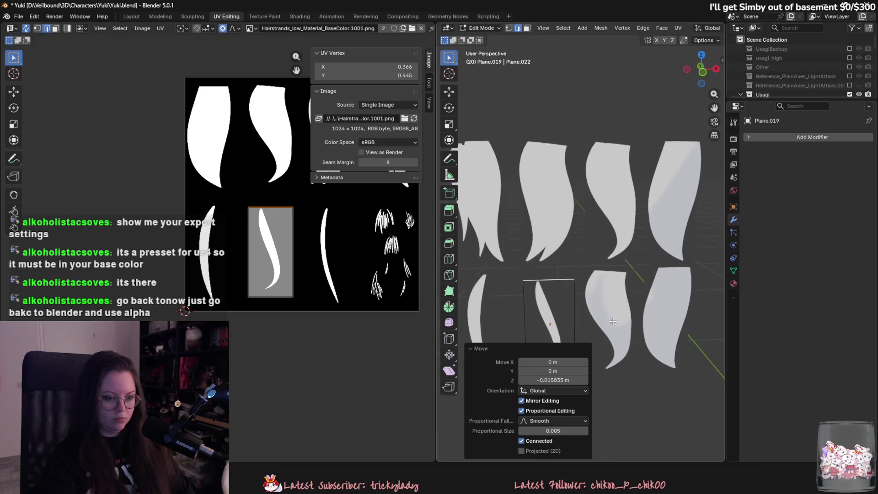
pyautogui.keyDown('shift'); pyautogui.moveTo(645, 200); pyautogui.dragTo(660, 99, button='middle'); pyautogui.keyUp('shift')
pyautogui.click(702, 69)
pyautogui.scroll(-3, 559, 124)
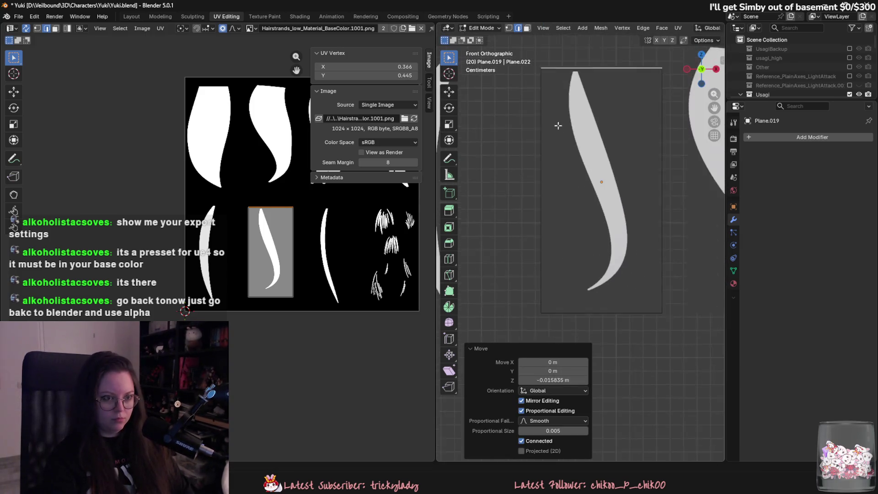
pyautogui.click(550, 159)
pyautogui.press('g')
pyautogui.press('x')
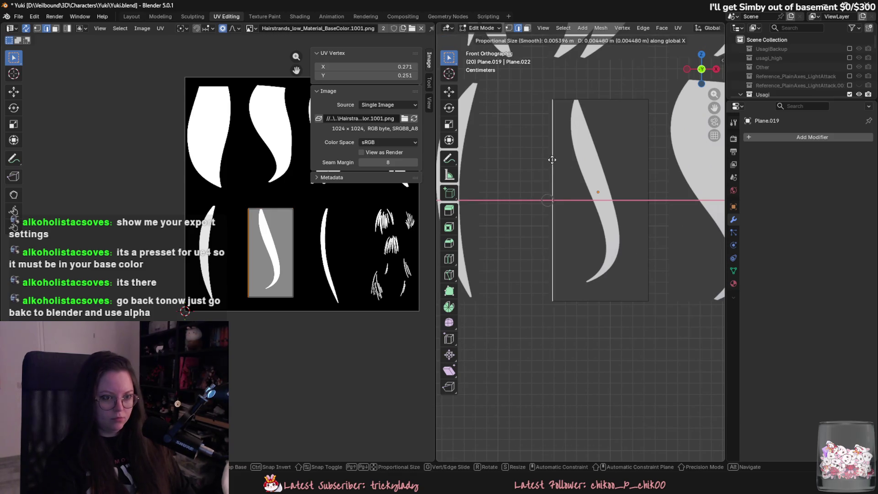
pyautogui.click(568, 165)
# Pull Plane.019's bottom and right edges in tight around the strand's end and side
pyautogui.click(615, 300)
pyautogui.press('g')
pyautogui.press('z')
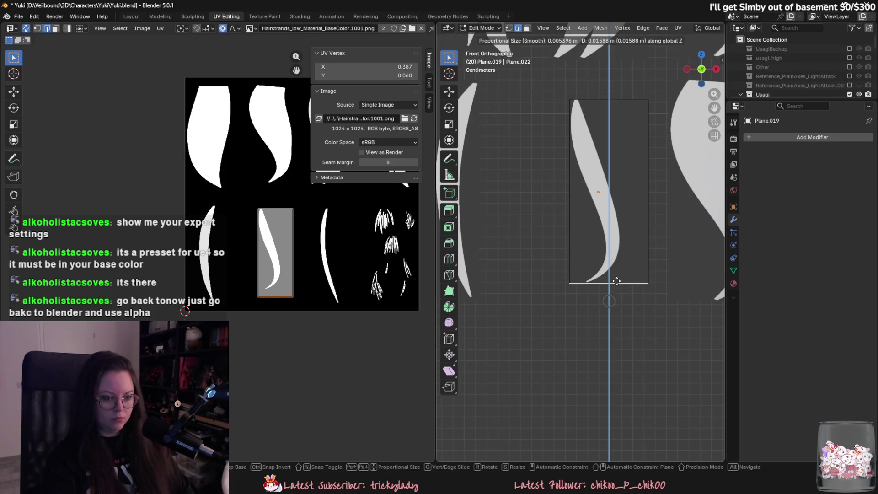
pyautogui.click(617, 281)
pyautogui.click(646, 219)
pyautogui.press('g')
pyautogui.press('x')
pyautogui.click(620, 216)
pyautogui.keyDown('shift'); pyautogui.moveTo(720, 200); pyautogui.dragTo(625, 245, button='middle'); pyautogui.keyUp('shift')
# Move Plane.018's UV island onto the thin strand and center it there
pyautogui.press('Tab')
pyautogui.click(619, 219)
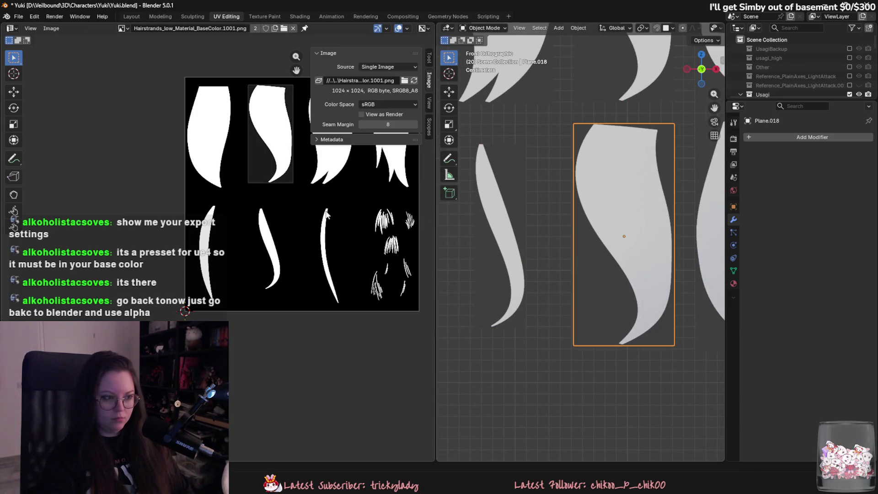
pyautogui.press('Tab')
pyautogui.press('g')
pyautogui.press('x')
pyautogui.press('y')
pyautogui.click(314, 313)
pyautogui.press('g')
pyautogui.press('x')
pyautogui.press('y')
pyautogui.click(376, 325)
pyautogui.press('g')
pyautogui.rightClick(374, 321)
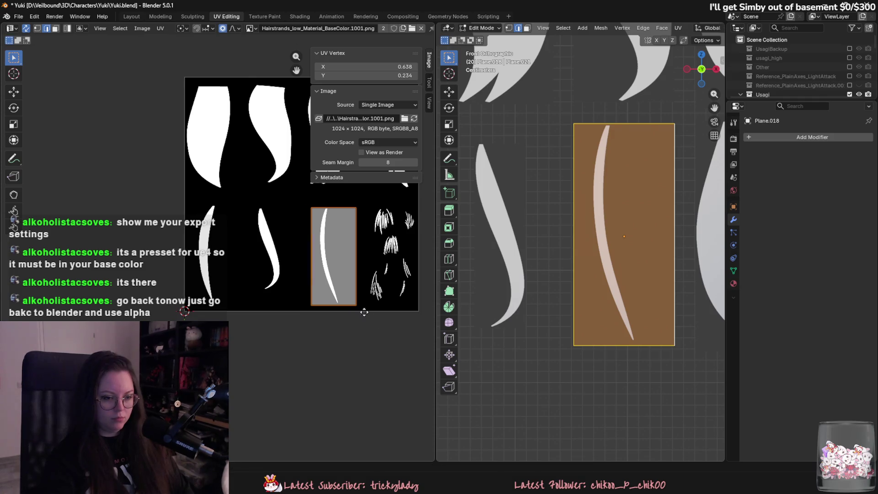
# Pull Plane.018's left and right edges in along X against the strand
pyautogui.scroll(2, 350, 224)
pyautogui.moveTo(590, 238); pyautogui.dragTo(599, 248, button='middle')
pyautogui.click(599, 248)
pyautogui.click(700, 65)
pyautogui.press('KP_Decimal')
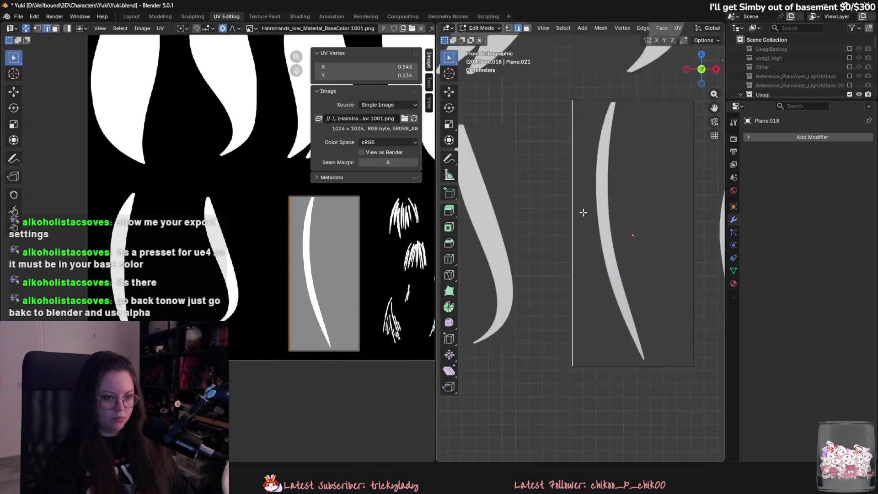
pyautogui.press('g')
pyautogui.press('x')
pyautogui.click(591, 220)
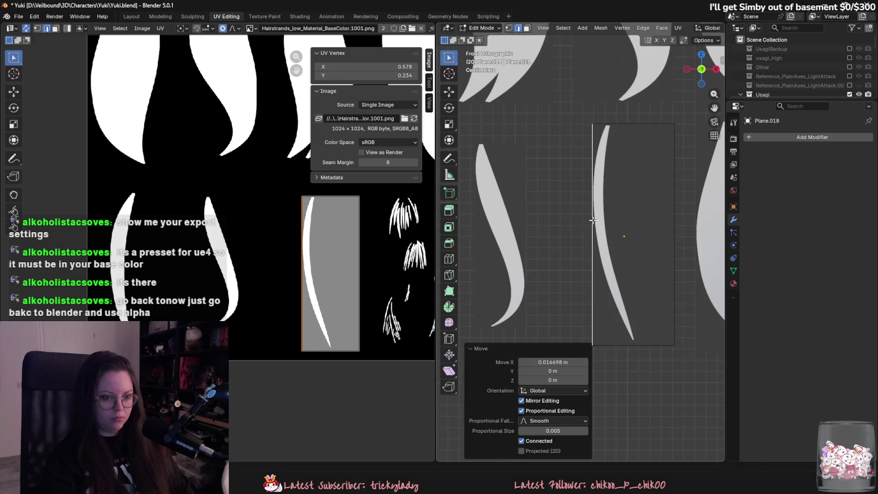
pyautogui.scroll(1, 594, 220)
pyautogui.press('g')
pyautogui.press('x')
pyautogui.click(594, 222)
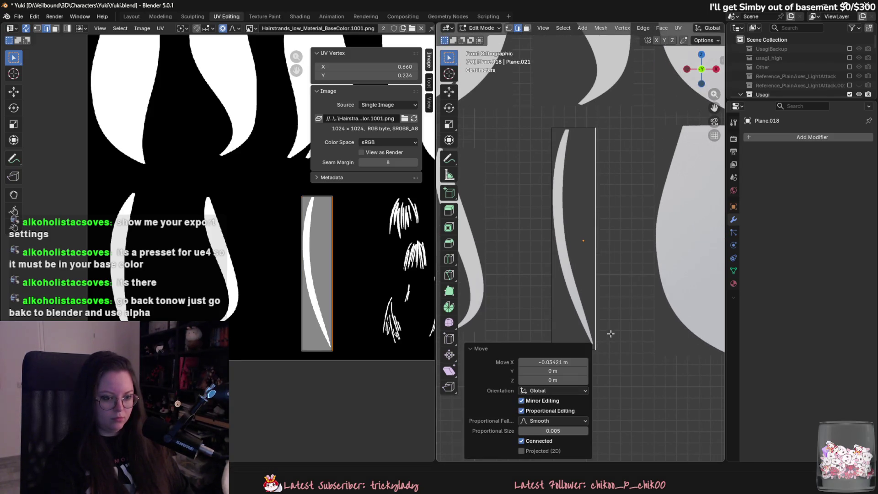
# Set Plane.018's bottom and top edges along Z at the strand ends, then select Plane.017
pyautogui.keyDown('shift'); pyautogui.moveTo(578, 348); pyautogui.dragTo(591, 302, button='middle'); pyautogui.keyUp('shift')
pyautogui.click(591, 301)
pyautogui.press('g')
pyautogui.press('z')
pyautogui.click(590, 301)
pyautogui.click(588, 83)
pyautogui.press('g')
pyautogui.press('z')
pyautogui.click(596, 132)
pyautogui.scroll(3, 594, 252)
pyautogui.scroll(-5, 347, 268)
pyautogui.click(511, 201)
pyautogui.scroll(2, 179, 186)
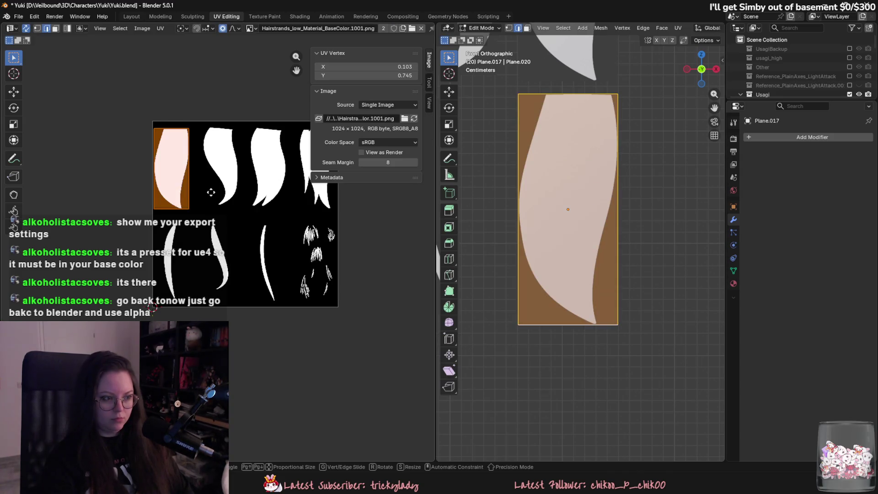
# Place the UV island on the wisp clumps and raise the card's bottom edge to crop it
pyautogui.click(357, 288)
pyautogui.scroll(2, 358, 286)
pyautogui.click(560, 324)
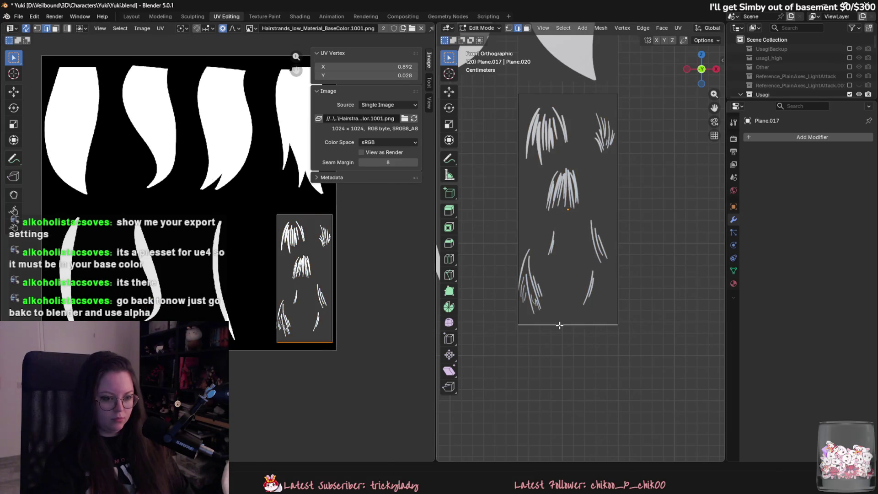
pyautogui.press('g')
pyautogui.press('x')
pyautogui.click(559, 197)
pyautogui.press('g')
pyautogui.press('z')
pyautogui.click(608, 169)
# Pull the card's right and left edges in to the wisps
pyautogui.click(617, 146)
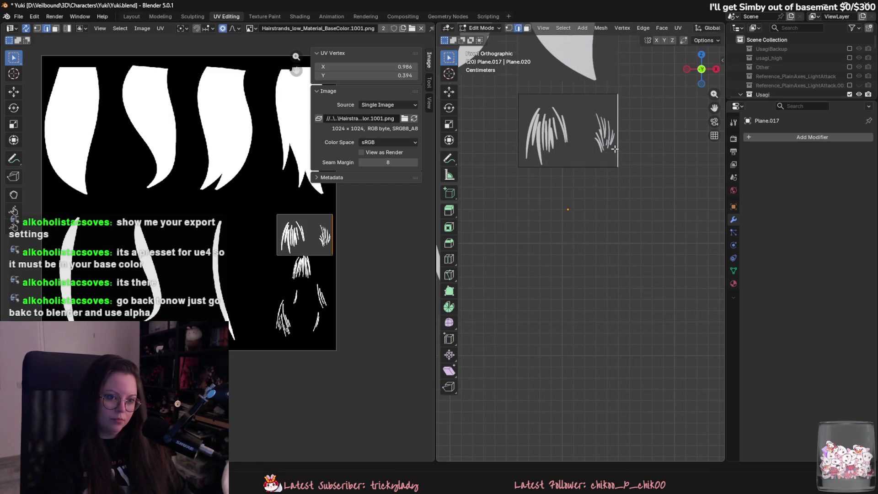
pyautogui.press('g')
pyautogui.press('y')
pyautogui.press('x')
pyautogui.click(568, 141)
pyautogui.click(519, 137)
pyautogui.press('g')
pyautogui.press('x')
pyautogui.click(525, 138)
# Set the top edge just above the wisp and the bottom edge under it, then return to Object Mode
pyautogui.click(539, 95)
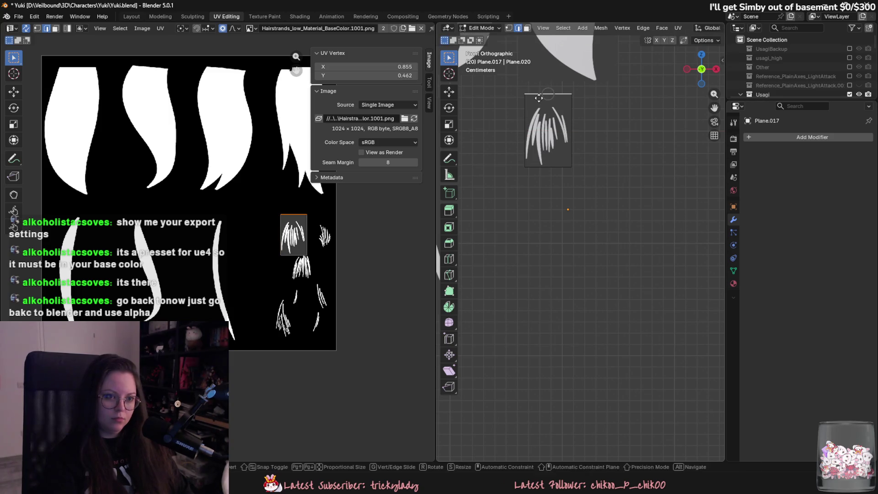
pyautogui.press('g')
pyautogui.press('z')
pyautogui.click(536, 110)
pyautogui.click(554, 170)
pyautogui.press('g')
pyautogui.press('z')
pyautogui.click(555, 170)
pyautogui.scroll(2, 562, 202)
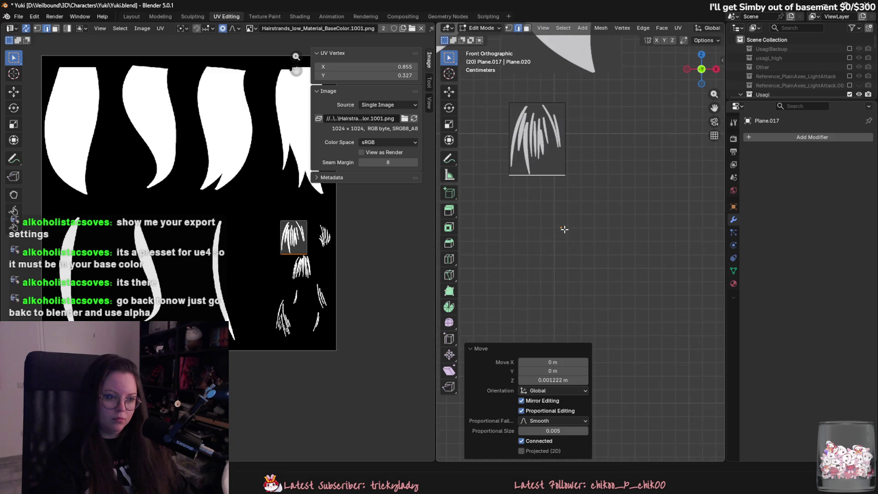
pyautogui.press('Tab')
# Duplicate the wisp card below the first and shift its UV island to the next wisp
pyautogui.hotkey('shift', 'd')
pyautogui.press('z')
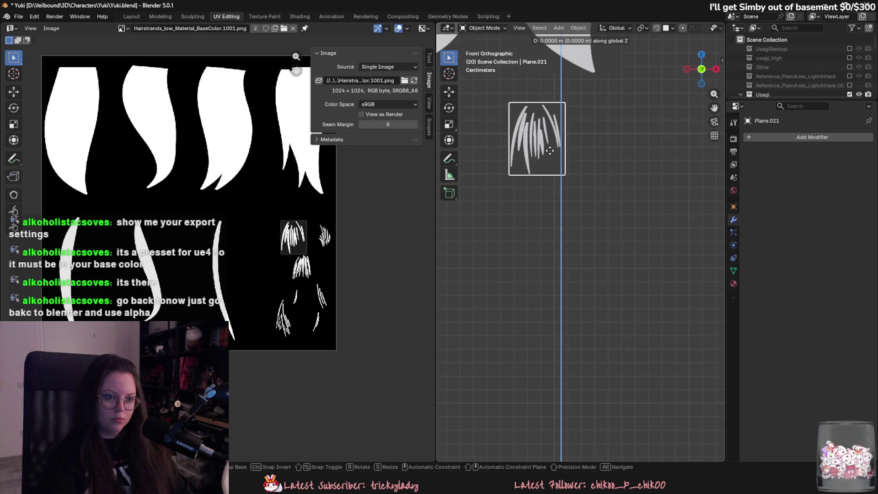
pyautogui.click(546, 232)
pyautogui.press('Tab')
pyautogui.scroll(2, 284, 237)
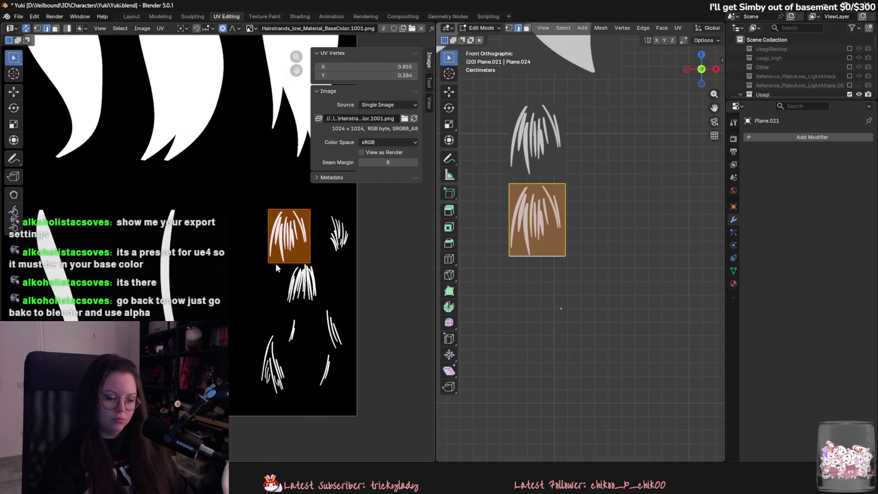
pyautogui.press('g')
pyautogui.click(322, 265)
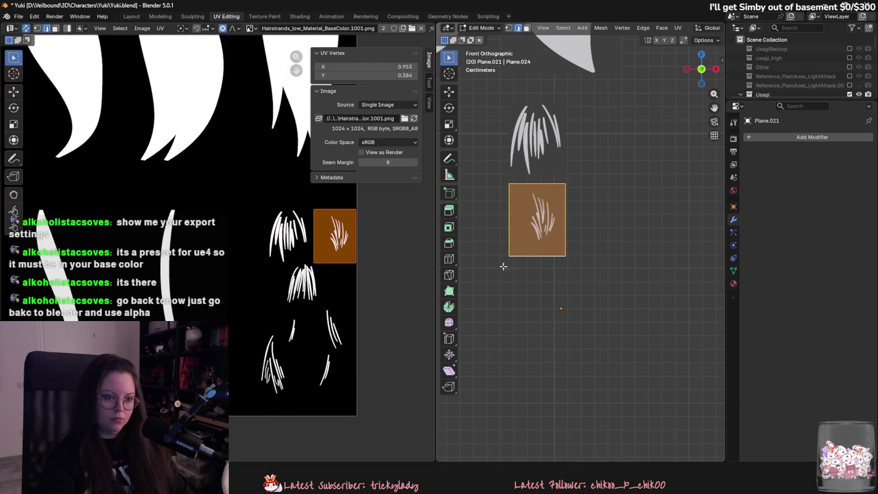
pyautogui.scroll(2, 493, 219)
# Pull the copy's left edge in and lower its top edge to the wisp
pyautogui.click(492, 218)
pyautogui.press('g')
pyautogui.press('x')
pyautogui.click(508, 218)
pyautogui.click(535, 158)
pyautogui.press('g')
pyautogui.press('y')
pyautogui.press('z')
pyautogui.click(534, 172)
# Pull the copy's right edge in and raise its bottom edge to the wisp, then exit Edit Mode
pyautogui.click(559, 200)
pyautogui.press('g')
pyautogui.press('x')
pyautogui.click(546, 200)
pyautogui.click(526, 262)
pyautogui.press('g')
pyautogui.press('z')
pyautogui.click(556, 250)
pyautogui.keyDown('shift'); pyautogui.moveTo(557, 251); pyautogui.dragTo(600, 259, button='middle'); pyautogui.keyUp('shift')
pyautogui.press('Tab')
# Shift the second card left into line and raise it closer to the card above
pyautogui.press('g')
pyautogui.press('x')
pyautogui.click(568, 247)
pyautogui.press('g')
pyautogui.press('z')
pyautogui.click(555, 214)
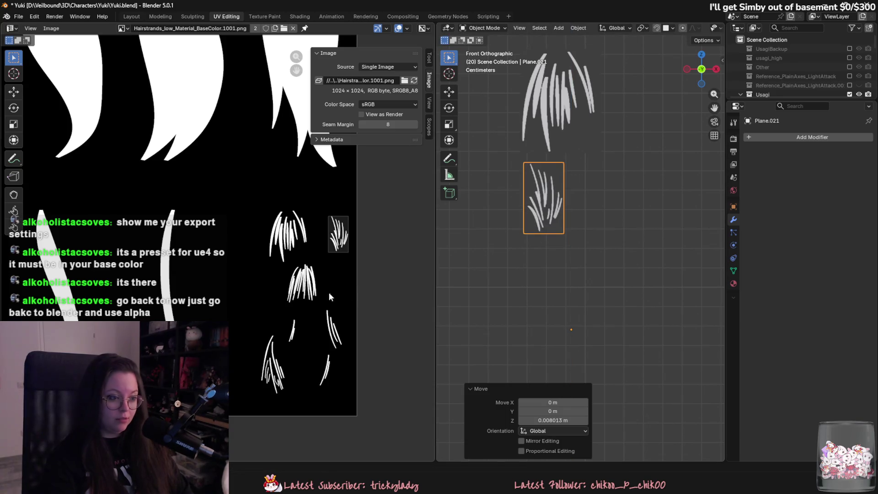
# Duplicate a third card below and fit its UV island, stretched along Y, to the larger wisp clump
pyautogui.hotkey('shift', 'd')
pyautogui.press('z')
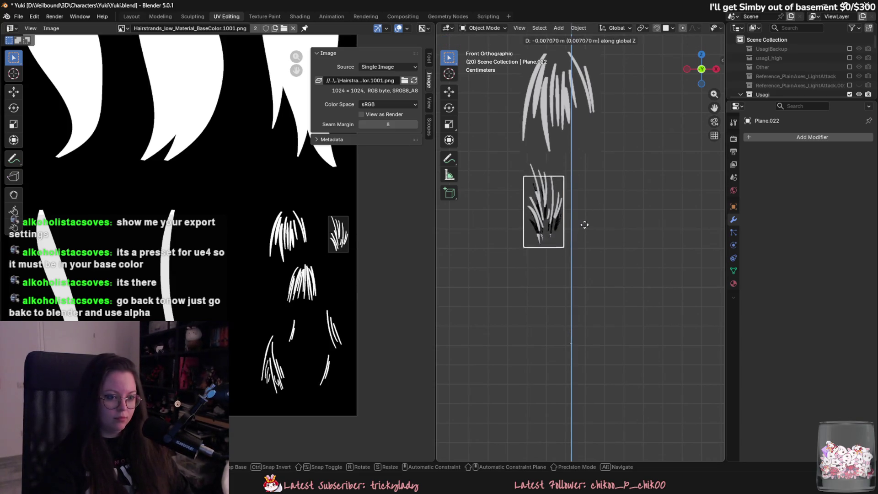
pyautogui.click(559, 284)
pyautogui.press('Tab')
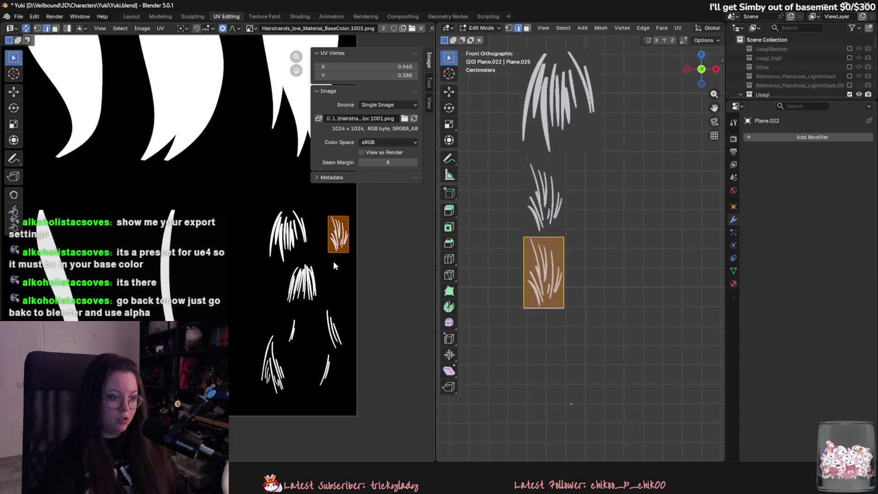
pyautogui.press('g')
pyautogui.click(297, 312)
pyautogui.press('s')
pyautogui.press('y')
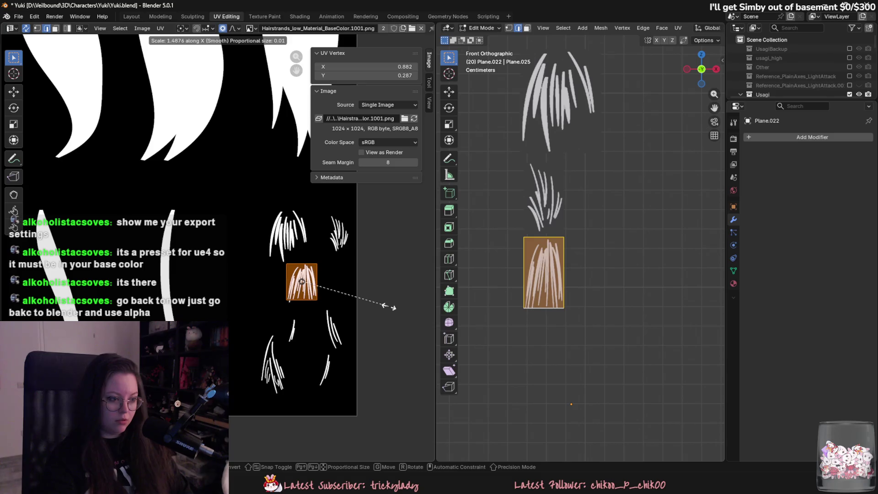
pyautogui.click(384, 305)
# Widen the third card on both the left and right to fit the clump
pyautogui.click(524, 268)
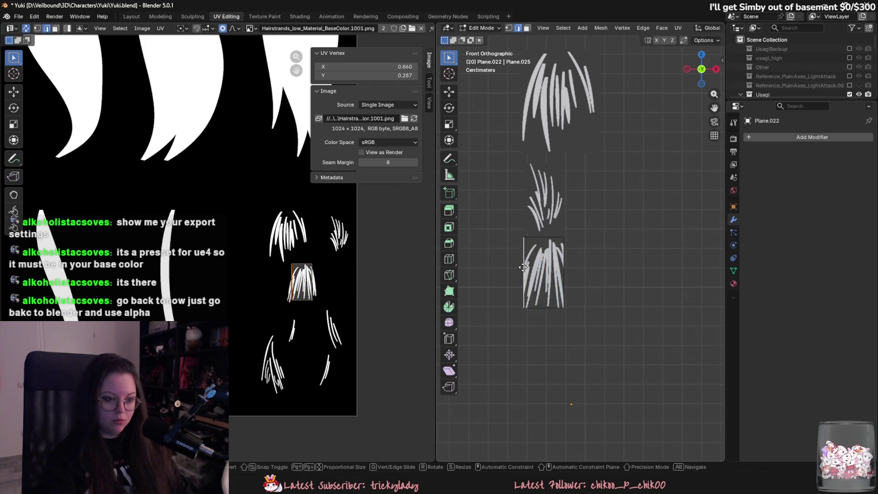
pyautogui.press('g')
pyautogui.press('x')
pyautogui.click(514, 268)
pyautogui.click(564, 275)
pyautogui.press('g')
pyautogui.press('x')
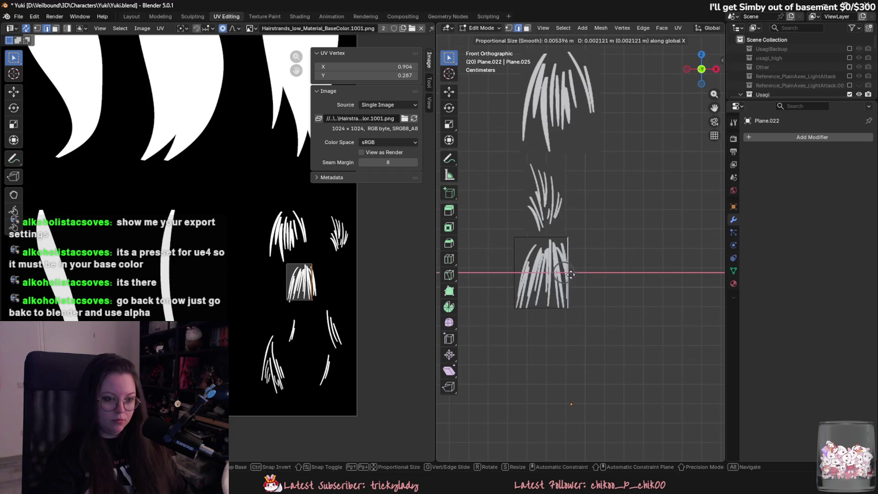
pyautogui.click(576, 278)
# Set the third card's bottom edge under the clump and top edge above it, then exit Edit Mode
pyautogui.click(555, 308)
pyautogui.press('g')
pyautogui.press('z')
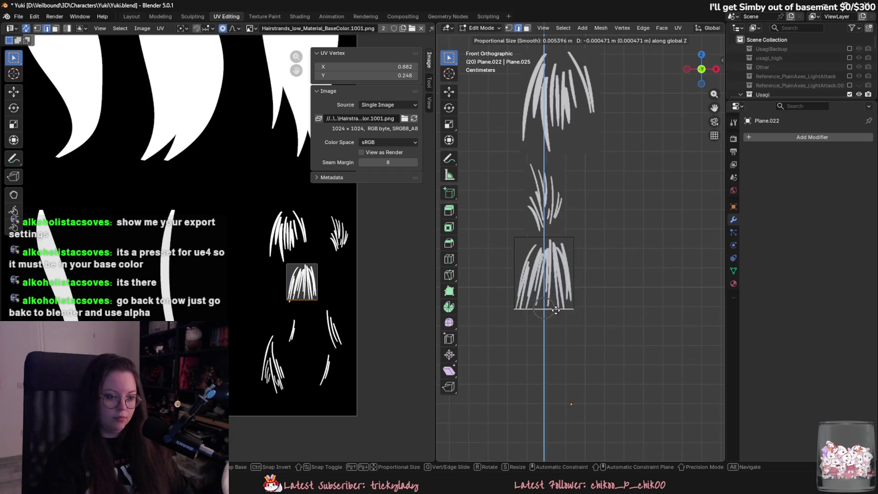
pyautogui.click(556, 315)
pyautogui.click(554, 238)
pyautogui.press('g')
pyautogui.press('z')
pyautogui.click(554, 238)
pyautogui.press('Tab')
# Duplicate the wide card to the right of the middle card and move its UV island to the lower-left wisp
pyautogui.hotkey('shift', 'd')
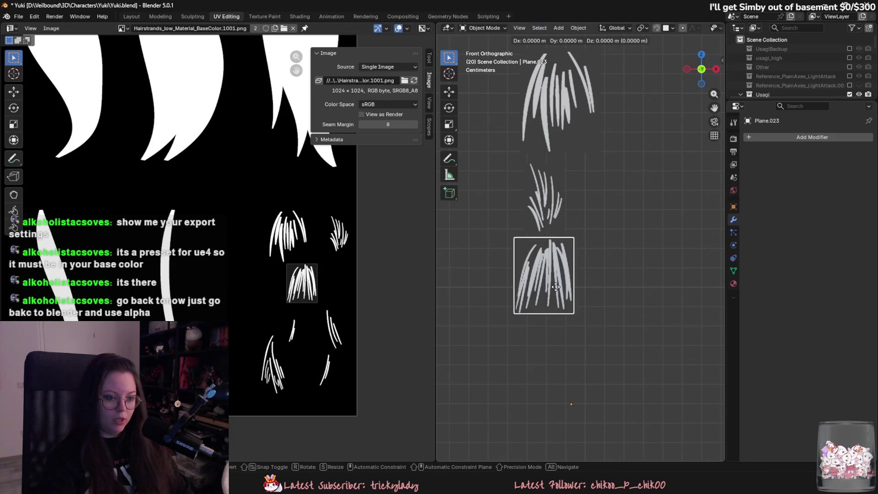
pyautogui.press('z')
pyautogui.press('x')
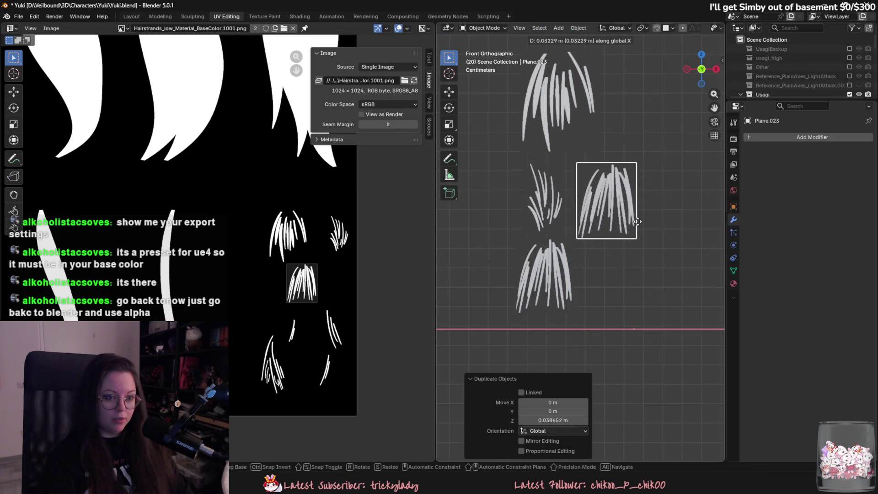
pyautogui.click(628, 215)
pyautogui.press('Tab')
pyautogui.press('a')
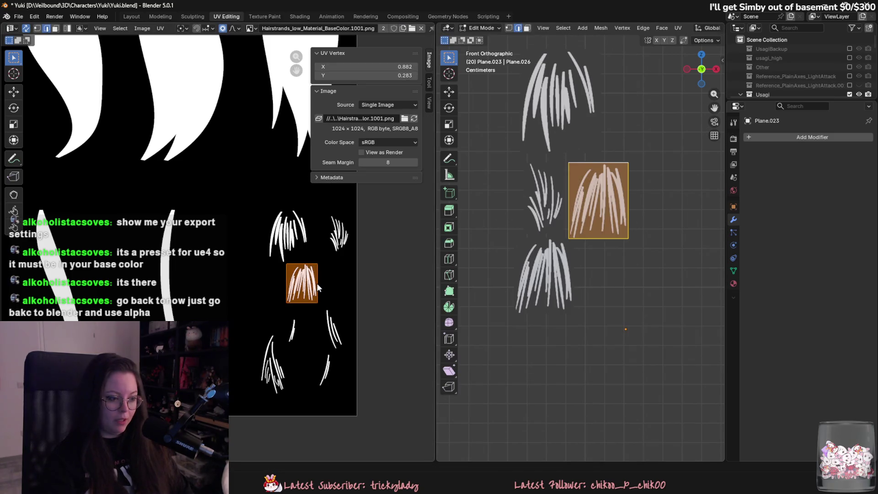
pyautogui.press('g')
pyautogui.click(289, 369)
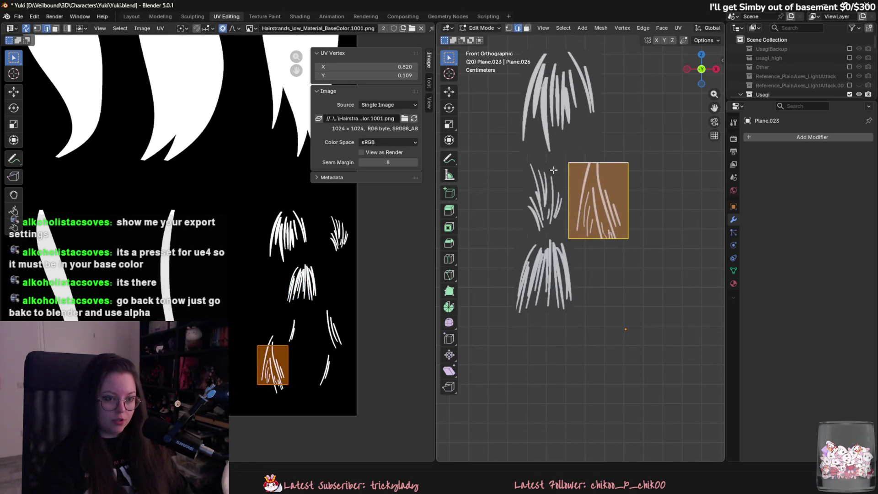
# Lower the new card's top edge, raise the whole card slightly, and reposition its UV island
pyautogui.click(607, 163)
pyautogui.press('g')
pyautogui.press('z')
pyautogui.click(607, 153)
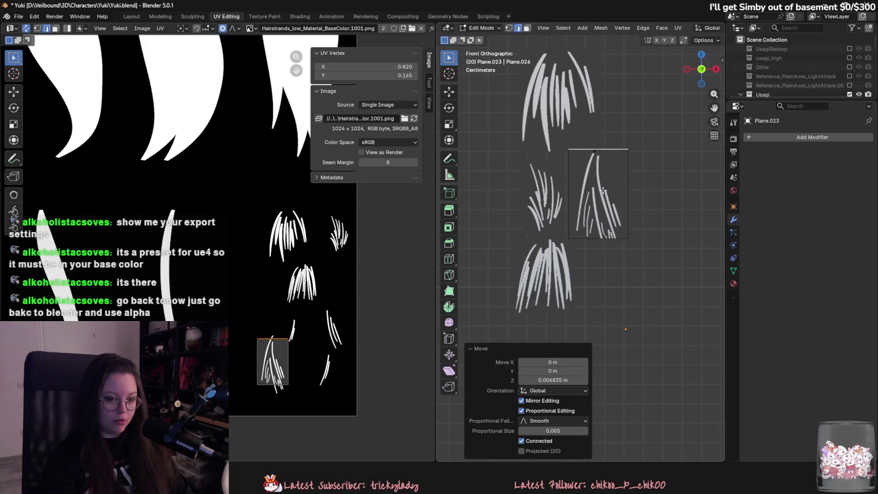
pyautogui.press('a')
pyautogui.press('g')
pyautogui.press('z')
pyautogui.click(602, 189)
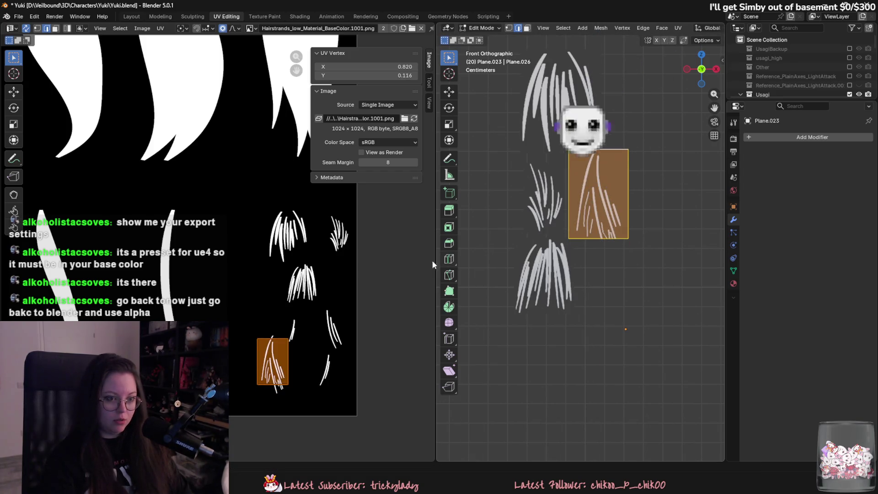
pyautogui.press('g')
pyautogui.click(278, 348)
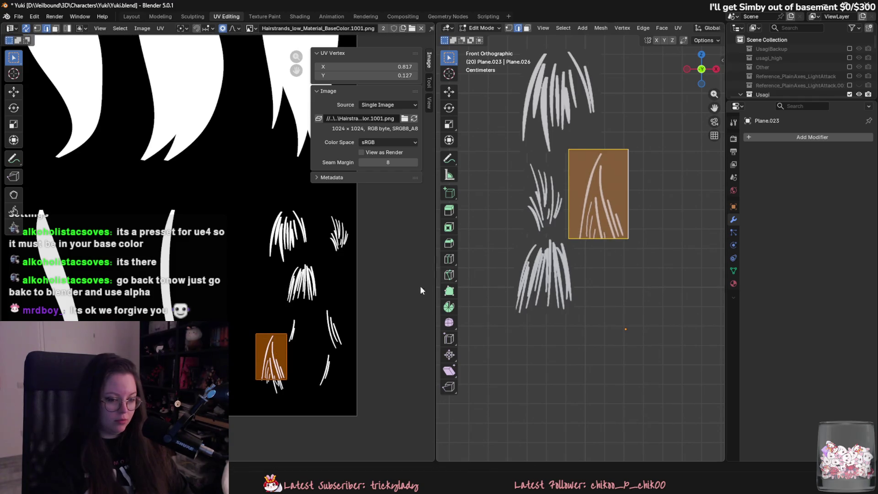
# Raise the new card's bottom edge and move its left edge inward
pyautogui.click(598, 238)
pyautogui.press('g')
pyautogui.press('z')
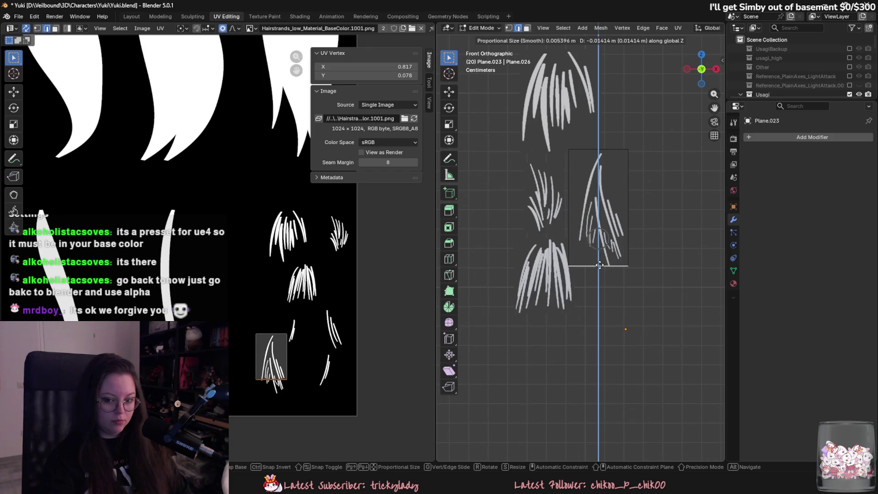
pyautogui.click(597, 266)
pyautogui.click(570, 203)
pyautogui.press('g')
pyautogui.press('x')
pyautogui.click(586, 202)
# Pull the right edge in and lower the top edge slightly, then return to Object Mode
pyautogui.click(628, 207)
pyautogui.press('g')
pyautogui.press('x')
pyautogui.click(626, 208)
pyautogui.click(615, 150)
pyautogui.press('g')
pyautogui.press('z')
pyautogui.click(615, 152)
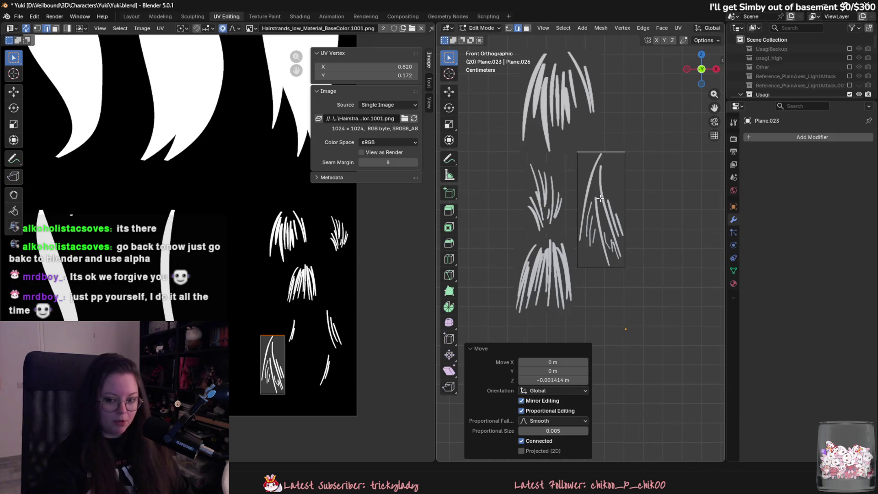
pyautogui.press('Tab')
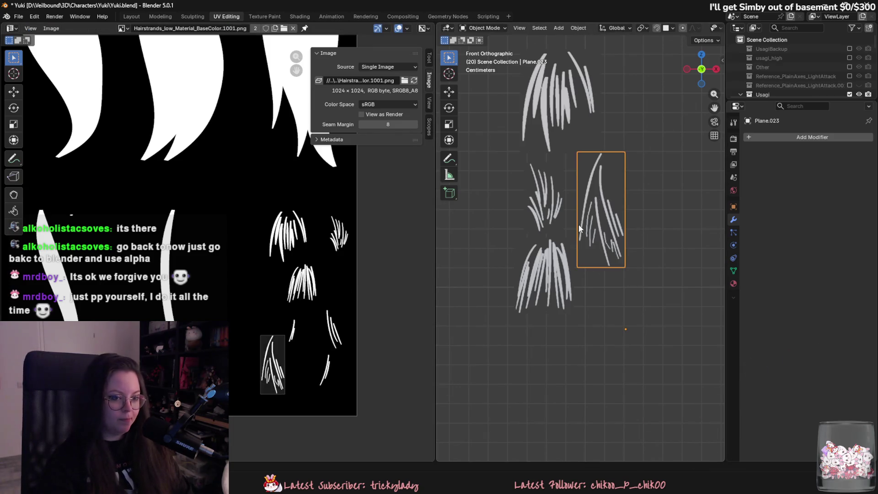
# Duplicate the fitted hair card and place the copy higher up and further left
pyautogui.hotkey('shift', 'd')
pyautogui.press('x')
pyautogui.press('z')
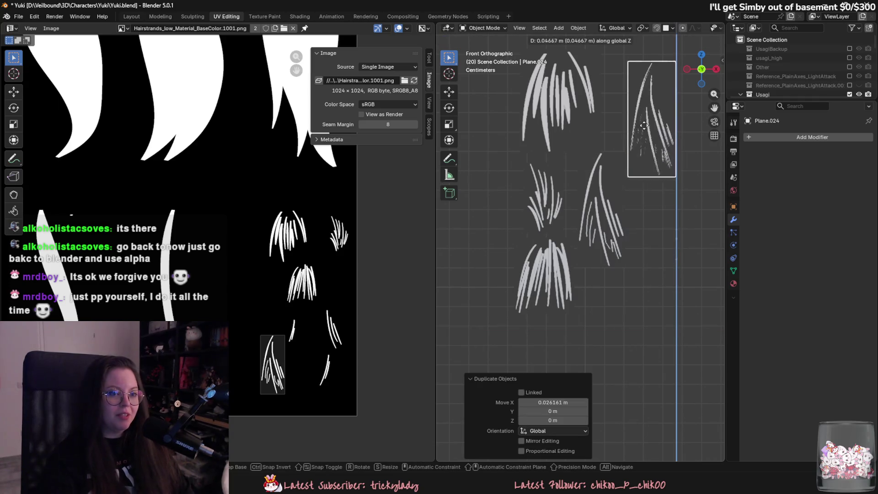
pyautogui.click(637, 192)
pyautogui.press('g')
pyautogui.press('x')
pyautogui.click(621, 190)
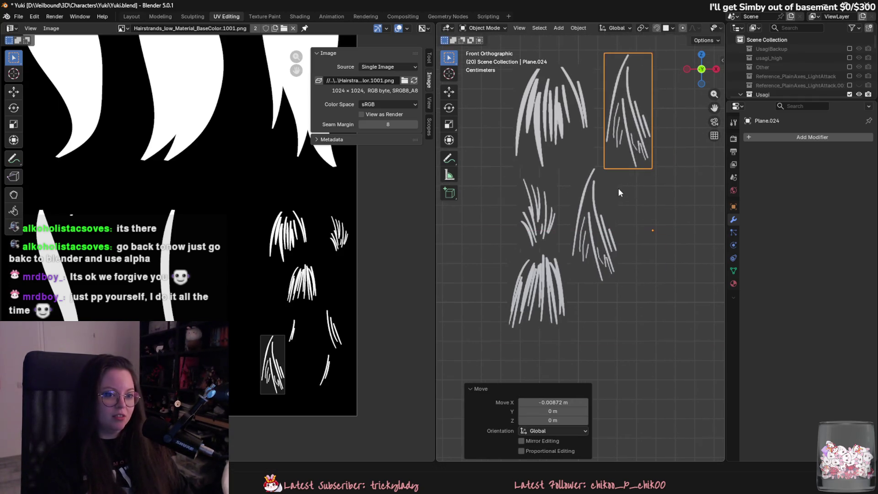
# Move the new card's UV island onto the small texture strand
pyautogui.press('Tab')
pyautogui.press('a')
pyautogui.press('g')
pyautogui.click(320, 325)
pyautogui.press('s')
pyautogui.rightClick(303, 346)
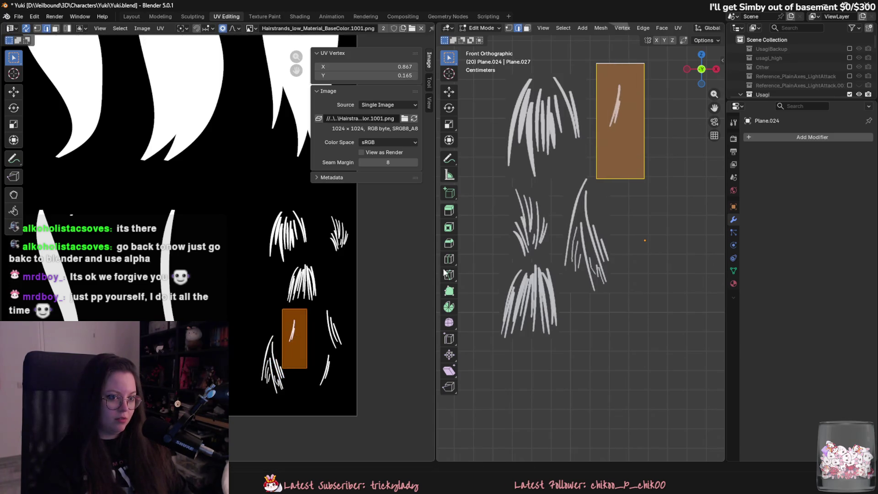
# Raise the small card's bottom edge and narrow its right side to fit the strand
pyautogui.click(628, 179)
pyautogui.press('g')
pyautogui.press('z')
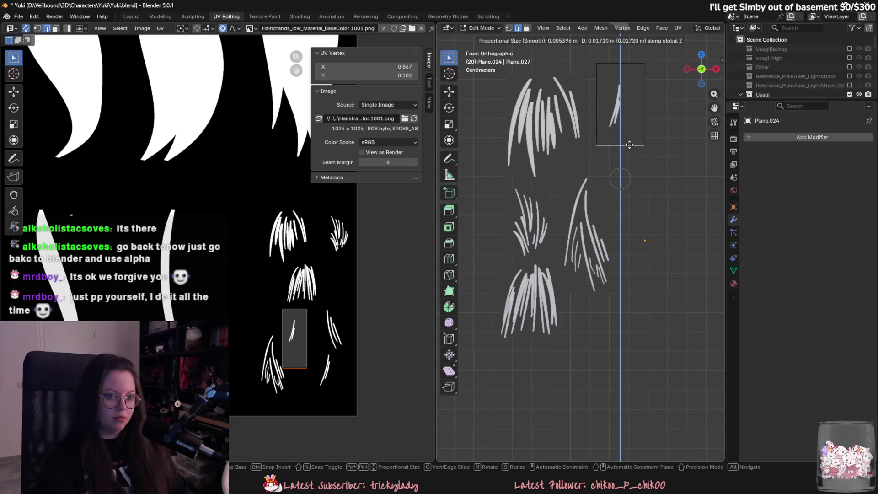
pyautogui.click(629, 129)
pyautogui.click(625, 85)
pyautogui.press('g')
pyautogui.press('x')
pyautogui.click(613, 106)
pyautogui.press('g')
pyautogui.press('x')
pyautogui.click(605, 107)
# Position the small card beside the other cards, slightly lower
pyautogui.press('Tab')
pyautogui.press('g')
pyautogui.press('x')
pyautogui.click(604, 123)
pyautogui.press('g')
pyautogui.press('z')
pyautogui.click(604, 138)
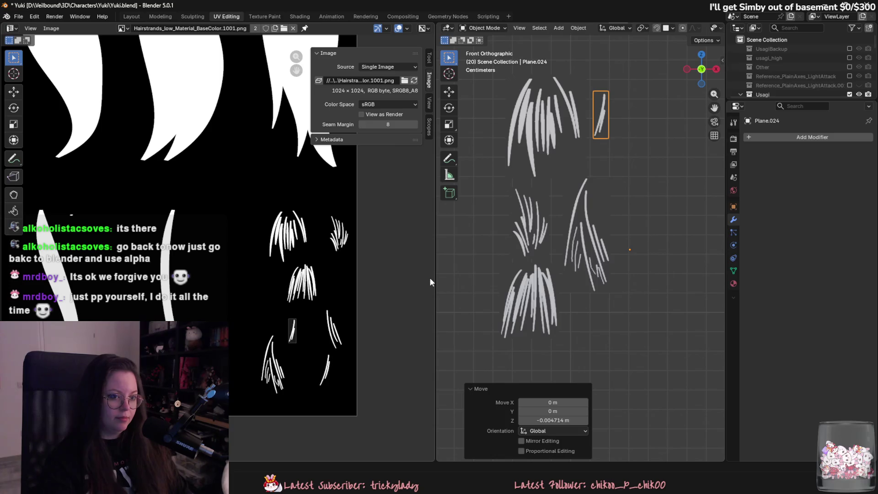
# Duplicate the tall wispy card and place the copy to its right
pyautogui.click(590, 232)
pyautogui.hotkey('shift', 'd')
pyautogui.press('x')
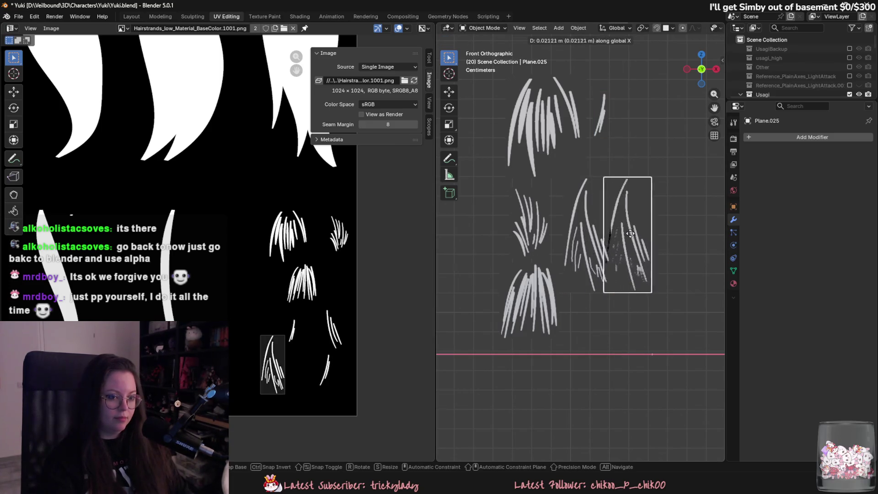
pyautogui.click(638, 232)
pyautogui.keyDown('shift'); pyautogui.moveTo(518, 269); pyautogui.dragTo(474, 278, button='middle'); pyautogui.keyUp('shift')
# Move the copy's UV island onto a thin texture strand
pyautogui.press('Tab')
pyautogui.press('a')
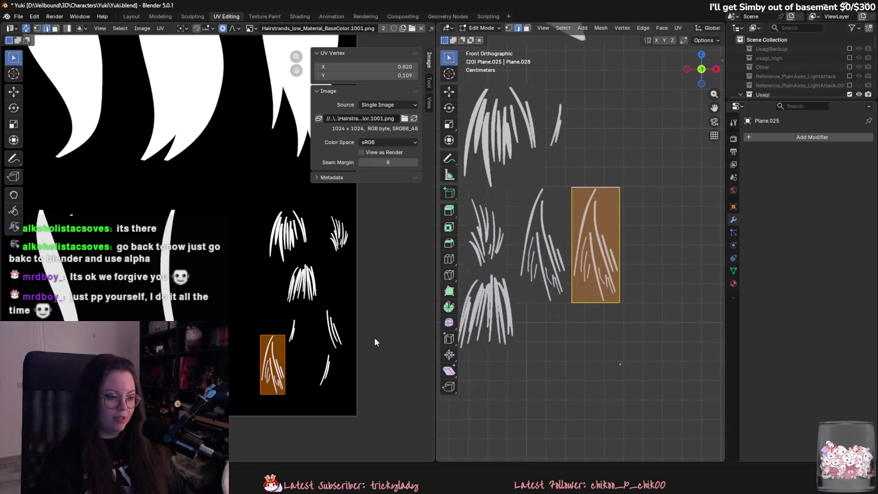
pyautogui.press('g')
pyautogui.click(432, 305)
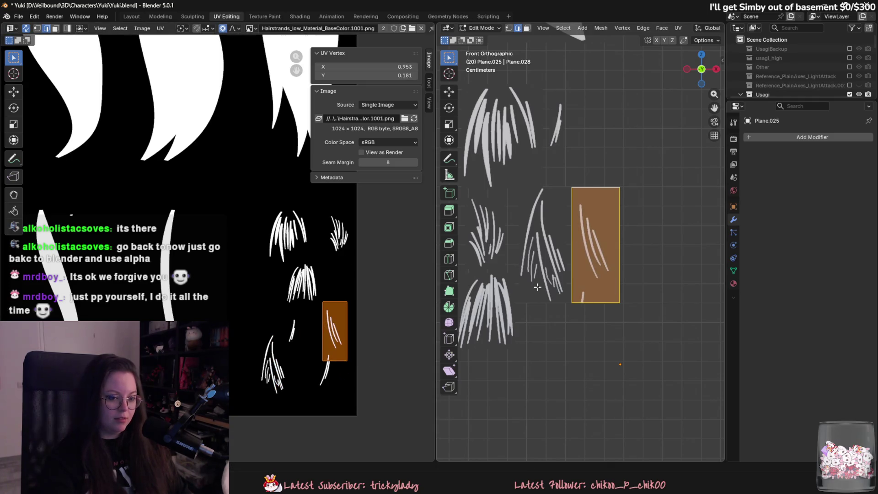
# Fit the thin-strand card's bottom and top edges to the strand's length
pyautogui.click(586, 302)
pyautogui.press('g')
pyautogui.press('z')
pyautogui.click(586, 280)
pyautogui.click(595, 188)
pyautogui.press('g')
pyautogui.press('z')
pyautogui.click(588, 196)
# Pull the thin-strand card's left and right edges inward to hug the strand
pyautogui.scroll(1, 565, 236)
pyautogui.click(569, 236)
pyautogui.press('g')
pyautogui.press('x')
pyautogui.click(577, 235)
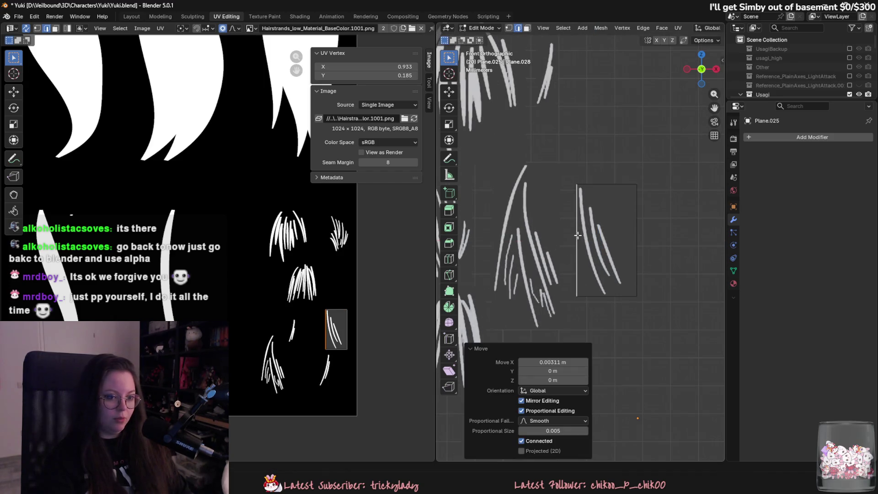
pyautogui.click(633, 232)
pyautogui.press('g')
pyautogui.press('x')
pyautogui.click(620, 233)
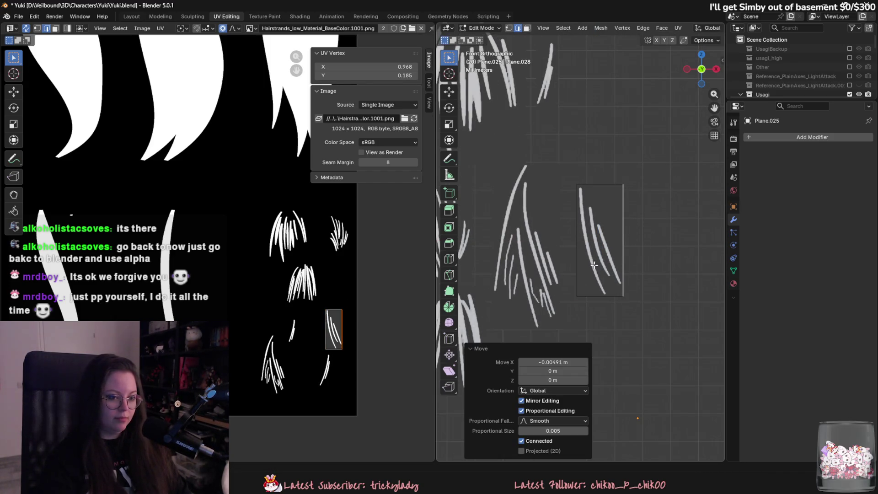
pyautogui.press('Tab')
pyautogui.scroll(-3, 583, 285)
pyautogui.keyDown('shift'); pyautogui.moveTo(583, 284); pyautogui.dragTo(607, 268, button='middle'); pyautogui.keyUp('shift')
# Duplicate the thin-strand card and place the copy below it
pyautogui.hotkey('shift', 'd')
pyautogui.press('z')
pyautogui.click(621, 336)
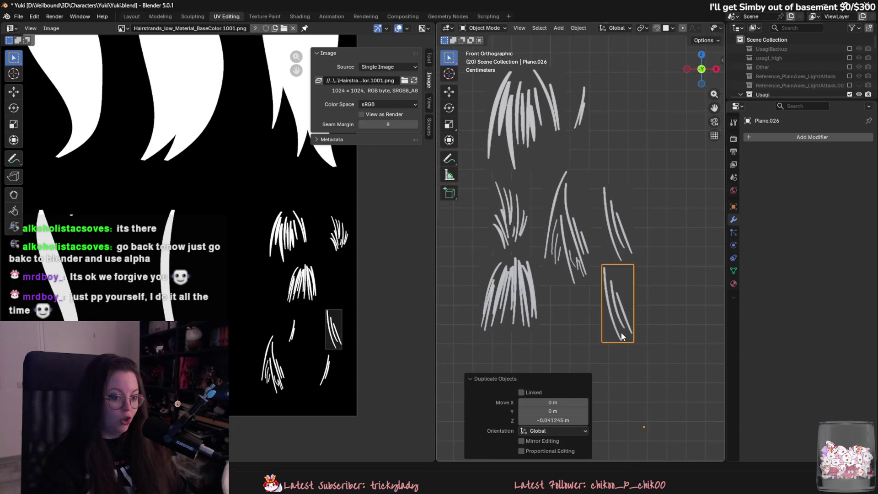
pyautogui.scroll(2, 621, 333)
pyautogui.press('Tab')
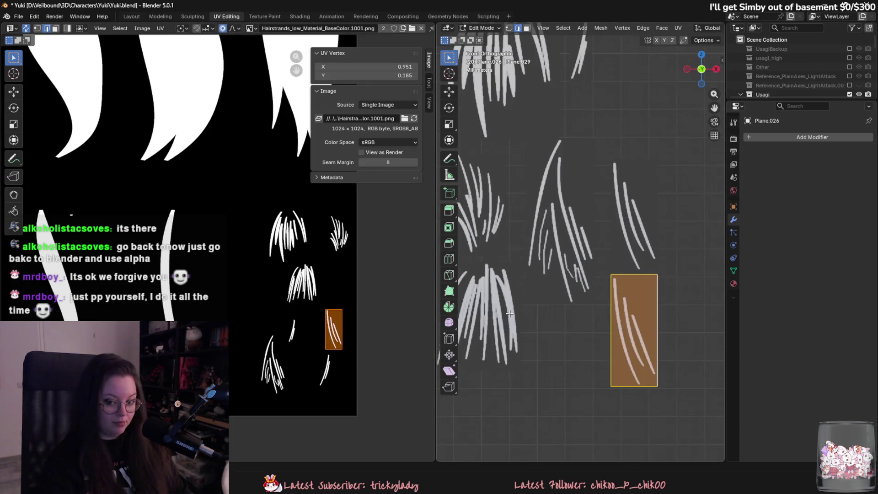
pyautogui.press('Tab')
# Shift the copy's UV island onto a lower strand and frame the card in front view
pyautogui.press('Tab')
pyautogui.press('g')
pyautogui.click(332, 371)
pyautogui.press('Tab')
pyautogui.moveTo(617, 403); pyautogui.dragTo(638, 326, button='middle')
pyautogui.scroll(-3, 638, 326)
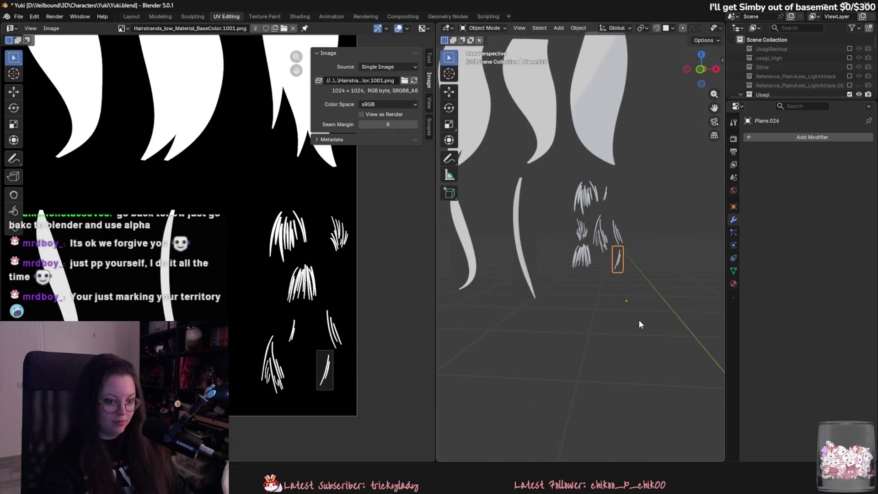
pyautogui.press('KP_1')
pyautogui.press('KP_Decimal')
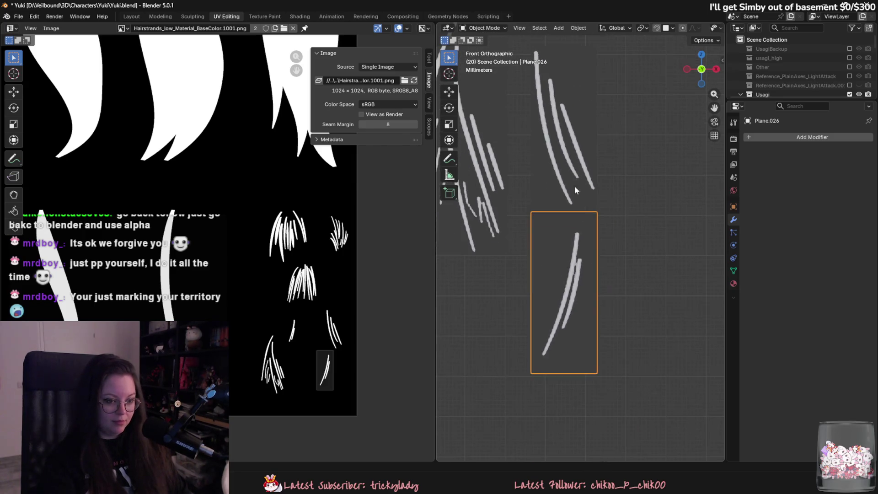
# Lower the third card's top edge and adjust its left edge to the strand
pyautogui.press('Tab')
pyautogui.click(569, 212)
pyautogui.press('g')
pyautogui.press('z')
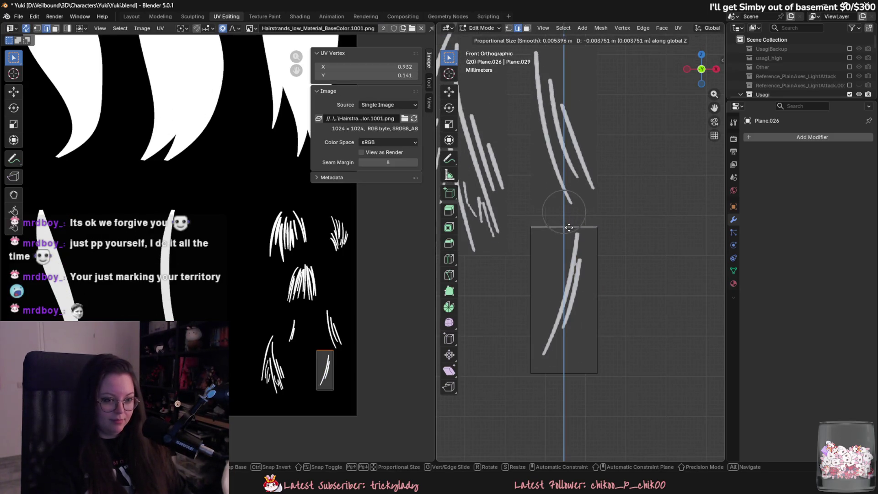
pyautogui.click(567, 231)
pyautogui.hotkey('ctrl', 'z')
pyautogui.click(544, 226)
pyautogui.press('g')
pyautogui.press('x')
pyautogui.click(589, 319)
# Raise the third card's bottom edge and pull its right edge in slightly
pyautogui.click(589, 319)
pyautogui.press('g')
pyautogui.press('z')
pyautogui.click(586, 310)
pyautogui.click(616, 283)
pyautogui.press('g')
pyautogui.press('x')
pyautogui.click(602, 279)
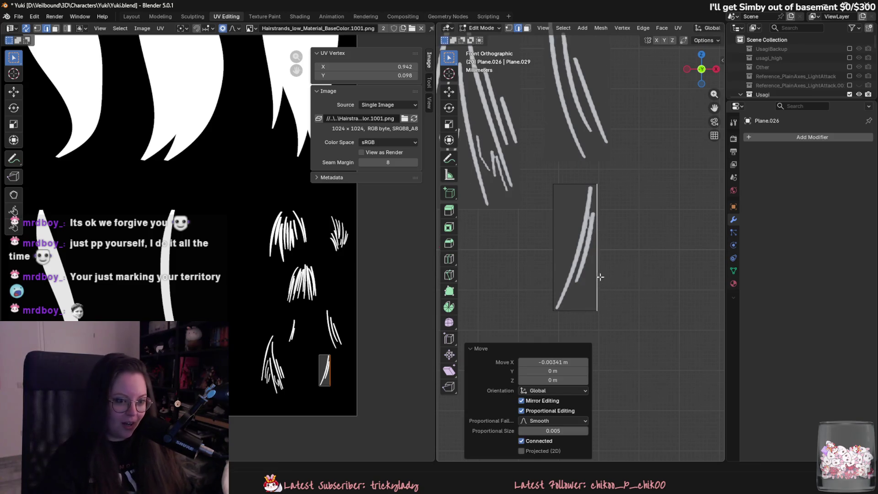
# Move the finished card up into the top row, then return to the Layout workspace
pyautogui.scroll(-5, 544, 244)
pyautogui.press('Tab')
pyautogui.press('g')
pyautogui.press('z')
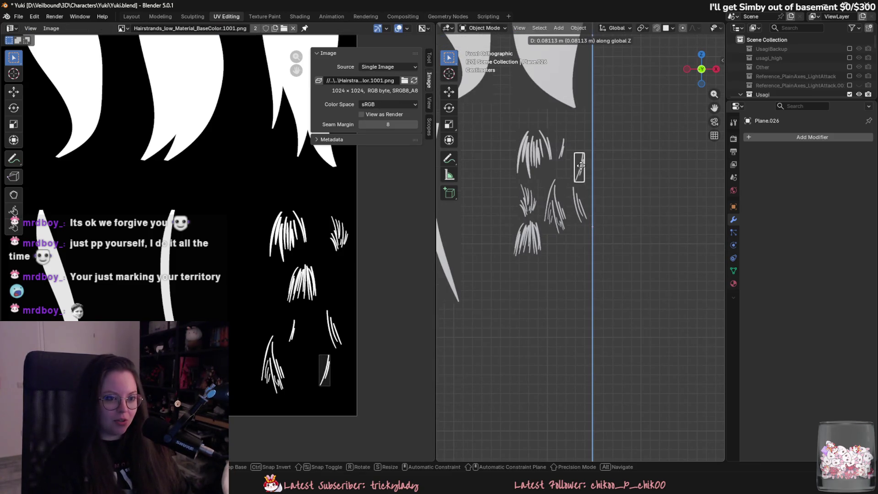
pyautogui.click(601, 246)
pyautogui.scroll(2, 601, 246)
pyautogui.press('g')
pyautogui.press('x')
pyautogui.click(603, 310)
pyautogui.press('g')
pyautogui.press('x')
pyautogui.click(606, 309)
pyautogui.press('Tab')
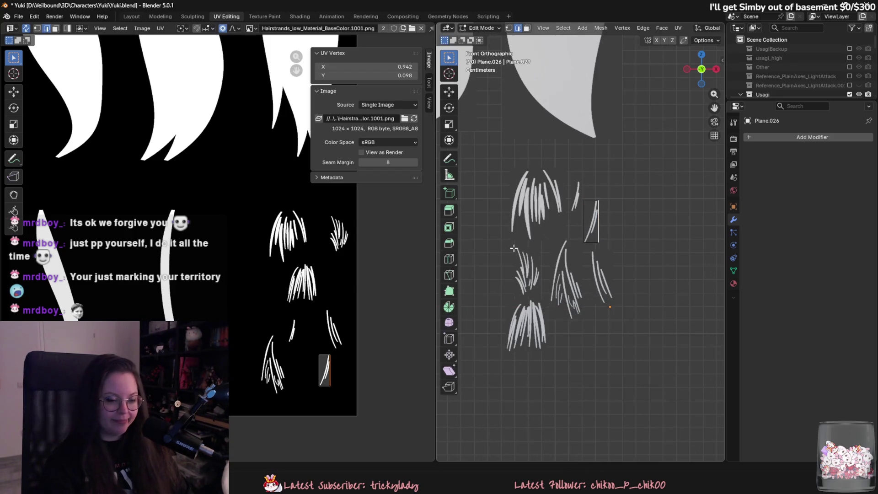
pyautogui.click(132, 16)
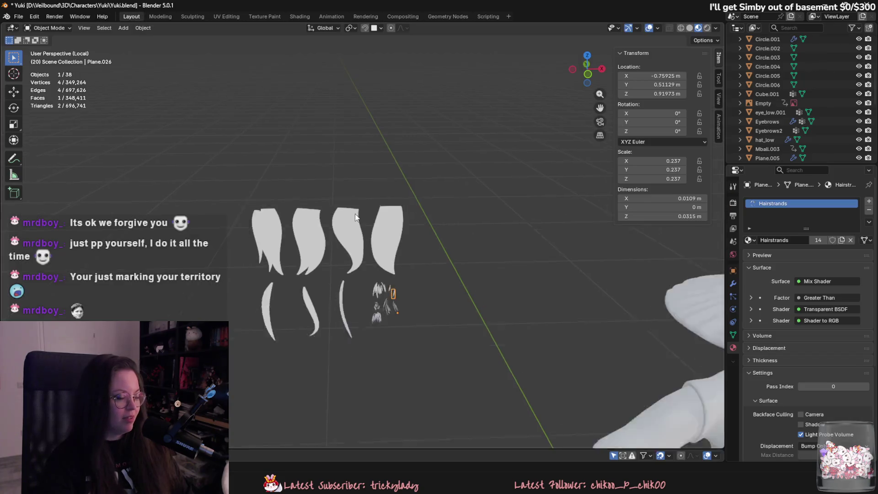
# Box-select the 14 hair cards, raise them vertically, and save
pyautogui.scroll(-3, 377, 229)
pyautogui.moveTo(265, 194); pyautogui.dragTo(410, 302)
pyautogui.press('g')
pyautogui.press('z')
pyautogui.click(399, 187)
pyautogui.hotkey('ctrl', 's')
# Set each hair card's origin to its geometry
pyautogui.scroll(1, 393, 215)
pyautogui.rightClick(388, 234)
pyautogui.moveTo(389, 235)
pyautogui.click(453, 243)
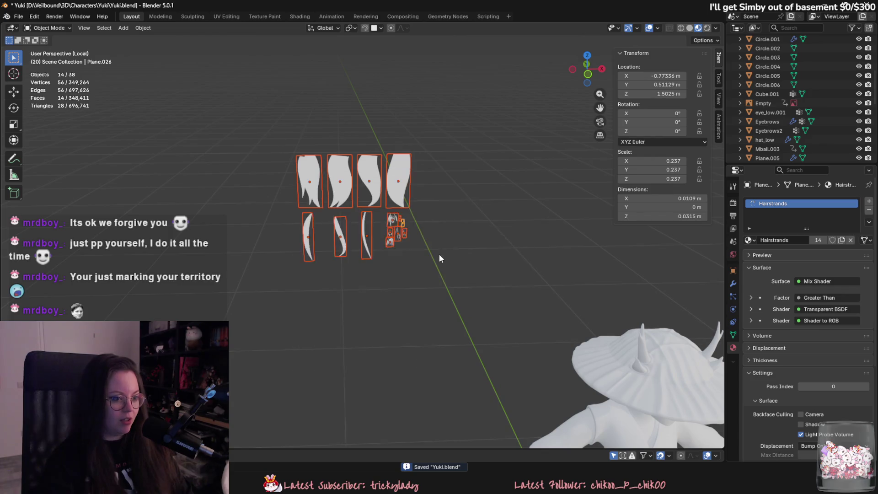
pyautogui.scroll(3, 439, 252)
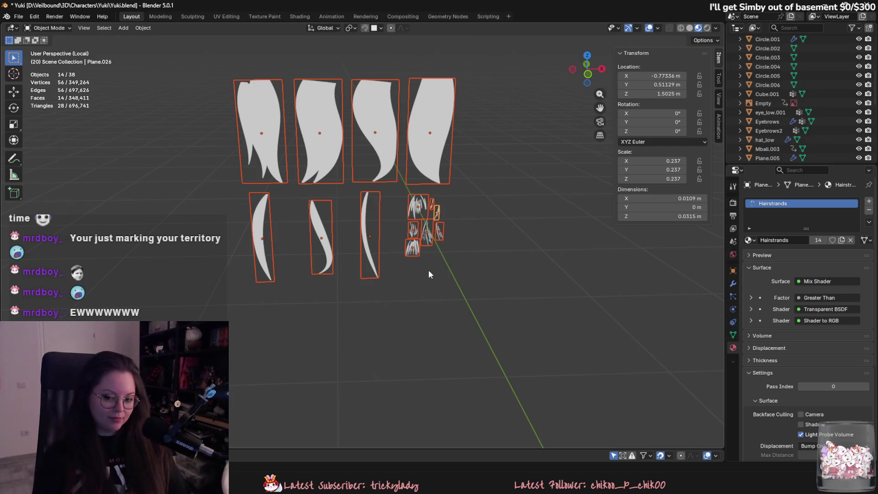
# Reselect the 14 hair cards and lift them to a new height
pyautogui.scroll(-7, 430, 320)
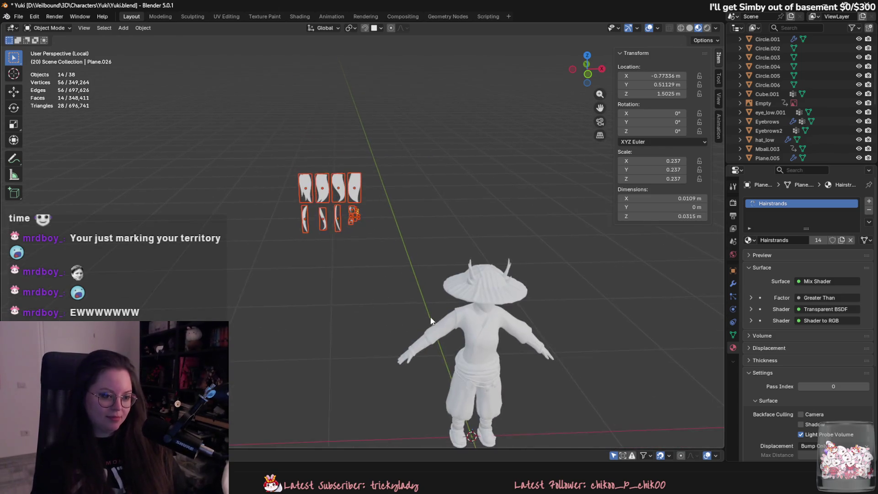
pyautogui.scroll(3, 429, 320)
pyautogui.click(526, 295)
pyautogui.moveTo(192, 91); pyautogui.dragTo(312, 211)
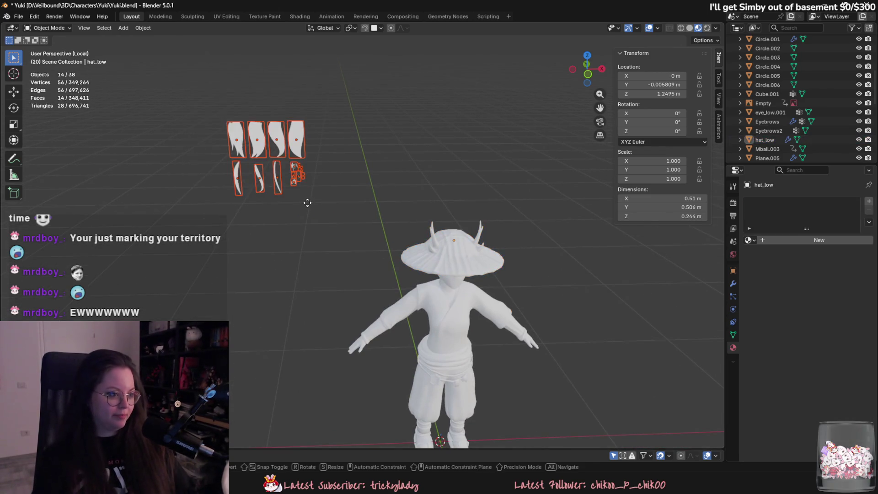
pyautogui.press('g')
pyautogui.press('z')
pyautogui.click(378, 220)
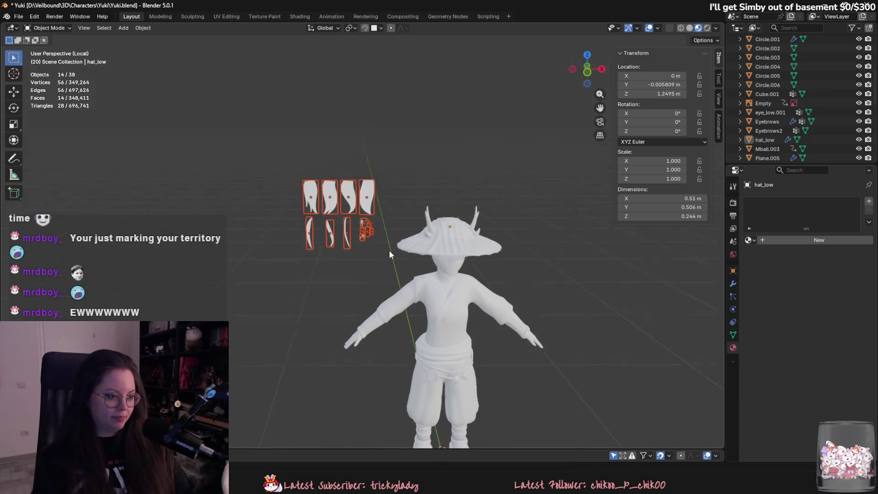
# Check the layout from the front view, select the hat, and save Yuki.blend
pyautogui.click(588, 74)
pyautogui.moveTo(471, 241)
pyautogui.mouseDown(button='middle')
pyautogui.moveTo(452, 258)
pyautogui.moveTo(497, 287)
pyautogui.moveTo(566, 278)
pyautogui.moveTo(471, 257)
pyautogui.mouseUp(button='middle')
pyautogui.press('g')
pyautogui.press('x')
pyautogui.press('Escape')
pyautogui.click(474, 275)
pyautogui.hotkey('ctrl', 's')
pyautogui.keyDown('shift'); pyautogui.moveTo(451, 293); pyautogui.dragTo(448, 287, button='middle'); pyautogui.keyUp('shift')
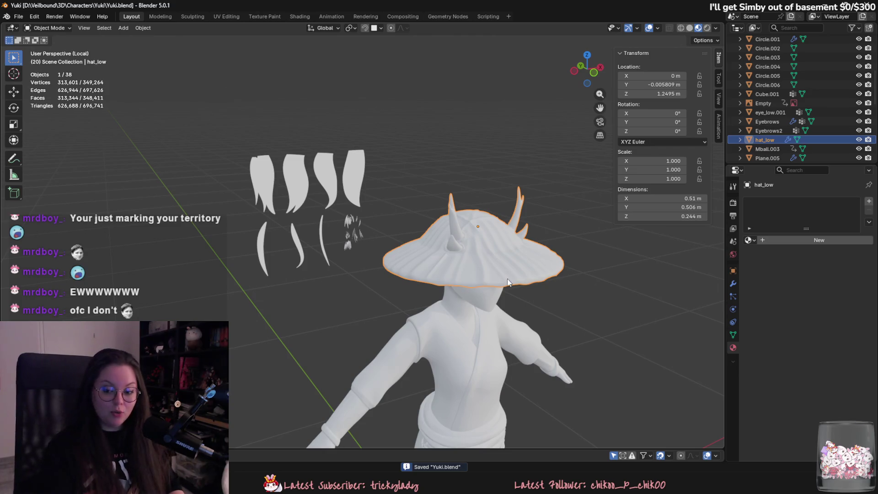
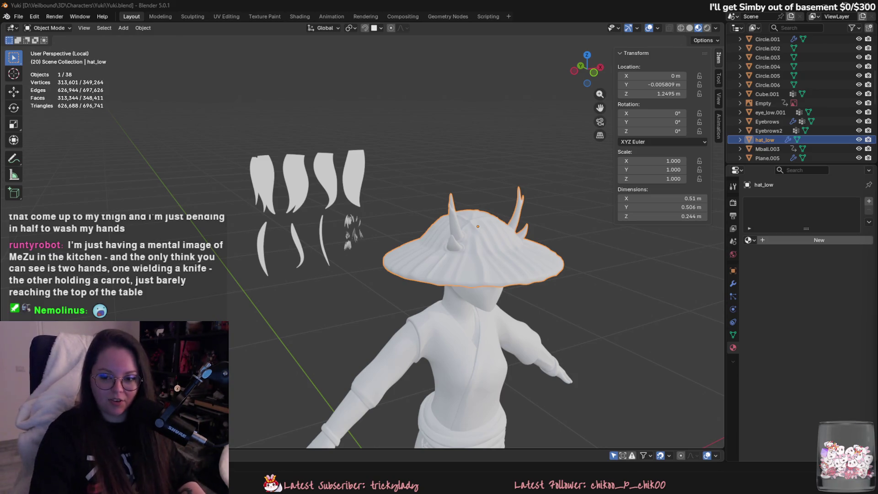
# Hide hat_low with H and centre the view on Yuki's bare head
pyautogui.moveTo(503, 224); pyautogui.dragTo(520, 225, button='middle')
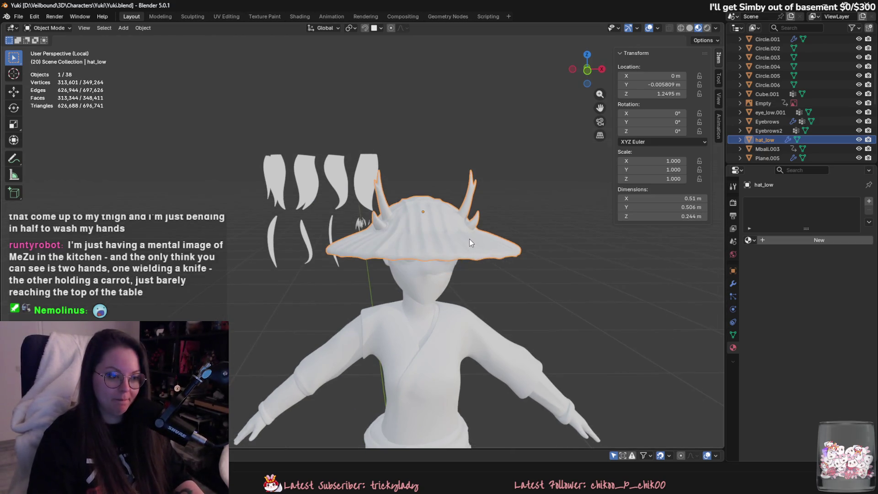
pyautogui.press('h')
pyautogui.scroll(1, 451, 226)
pyautogui.keyDown('shift'); pyautogui.moveTo(459, 229); pyautogui.dragTo(420, 209, button='middle'); pyautogui.keyUp('shift')
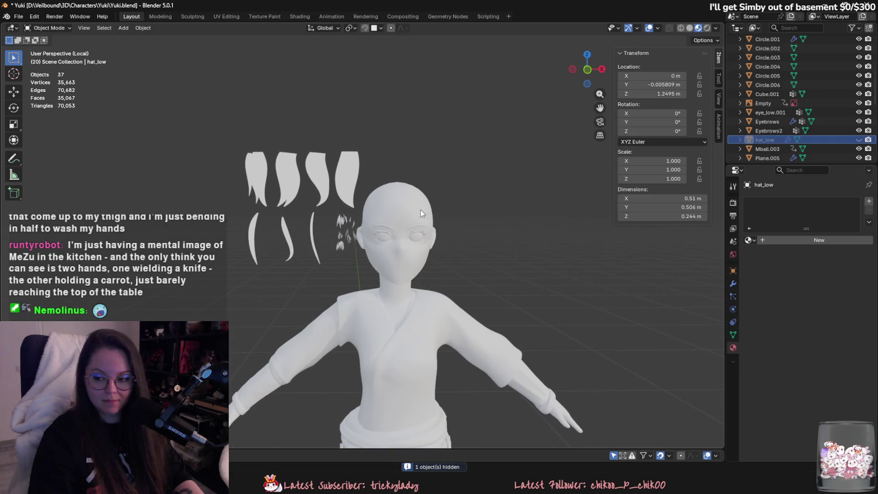
pyautogui.moveTo(461, 233)
pyautogui.mouseDown(button='middle')
pyautogui.moveTo(348, 192)
pyautogui.moveTo(377, 188)
pyautogui.mouseUp(button='middle')
pyautogui.click(309, 179)
pyautogui.moveTo(269, 177)
pyautogui.mouseDown(button='middle')
pyautogui.moveTo(453, 218)
pyautogui.moveTo(413, 290)
pyautogui.moveTo(507, 292)
pyautogui.moveTo(647, 251)
pyautogui.moveTo(514, 251)
pyautogui.mouseUp(button='middle')
pyautogui.hotkey('shift', 'd')
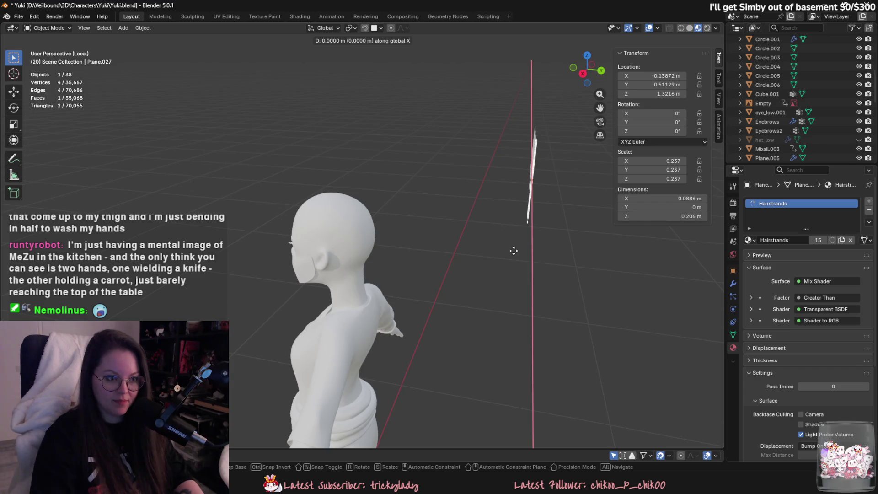
pyautogui.click(361, 249)
pyautogui.moveTo(361, 249)
pyautogui.mouseDown(button='middle')
pyautogui.moveTo(307, 232)
pyautogui.moveTo(475, 245)
pyautogui.mouseUp(button='middle')
pyautogui.press('g')
pyautogui.press('z')
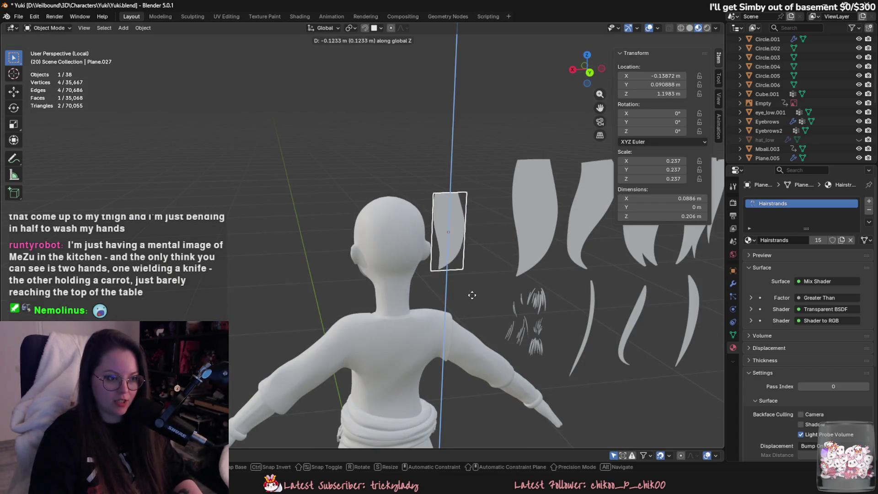
pyautogui.press('Escape')
pyautogui.hotkey('ctrl', 'z')
pyautogui.moveTo(501, 294); pyautogui.dragTo(562, 311, button='middle')
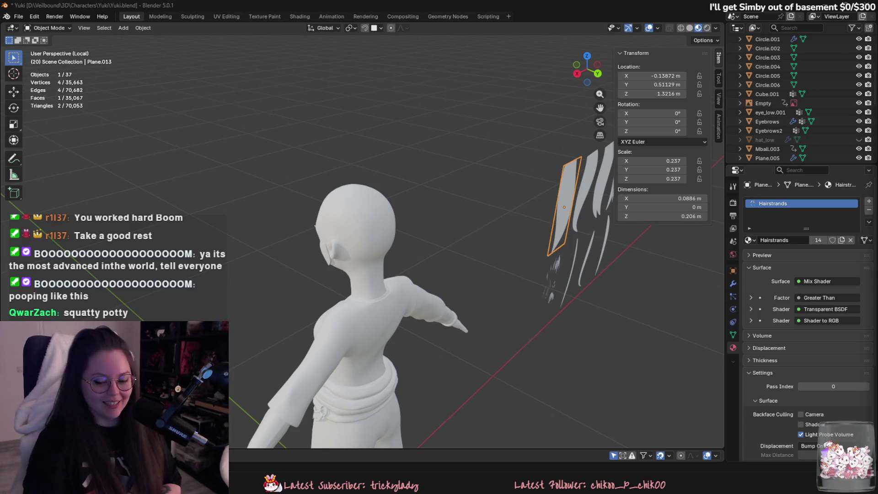
# Switch from Blender to Discord's irl-pics channel on the Snowy Fox server
pyautogui.hotkey('alt', 'Tab')
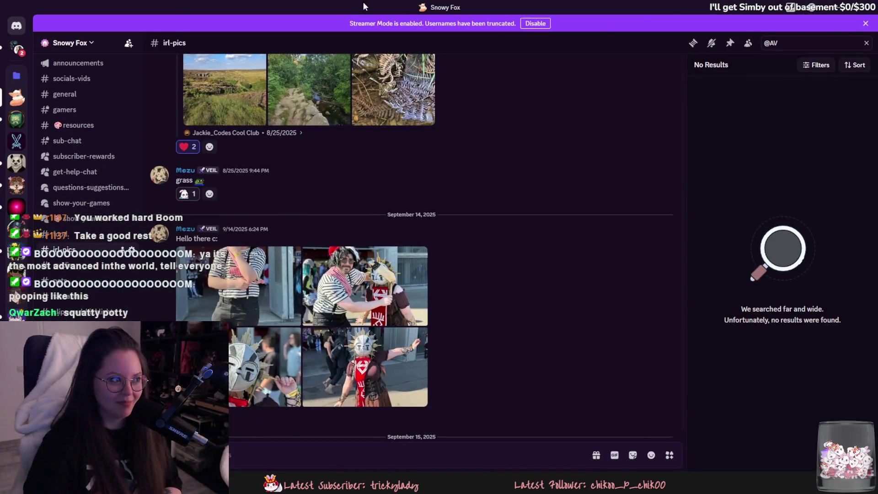
# Switch from Discord back to the Blender window
pyautogui.hotkey('alt', 'Tab')
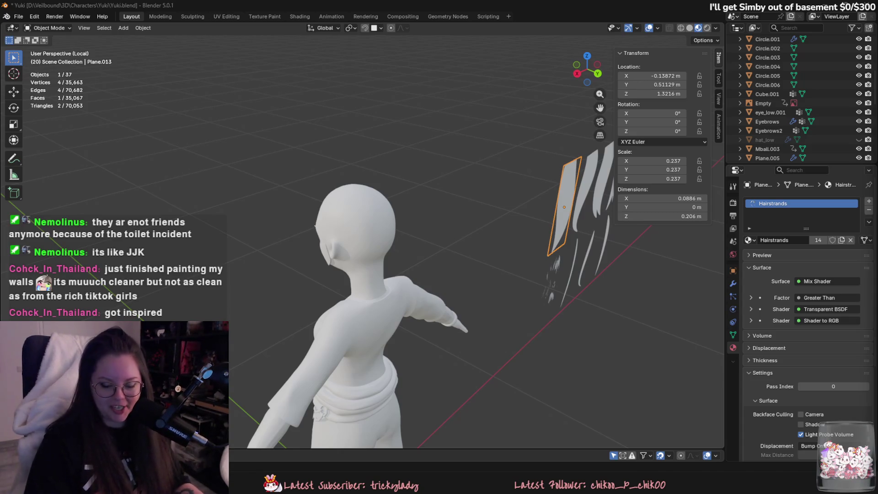
# Duplicate the selected hair card and place the copy near the head
pyautogui.moveTo(393, 186)
pyautogui.mouseDown(button='middle')
pyautogui.moveTo(536, 211)
pyautogui.moveTo(451, 185)
pyautogui.moveTo(517, 196)
pyautogui.mouseUp(button='middle')
pyautogui.hotkey('shift', 'd')
pyautogui.press('y')
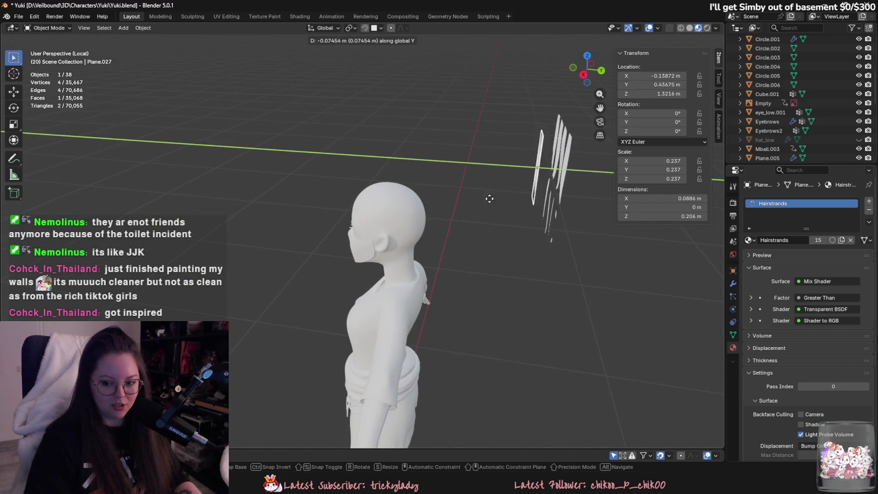
pyautogui.moveTo(395, 191)
pyautogui.keyDown('alt'); pyautogui.mouseDown(button='middle')
pyautogui.moveTo(307, 180)
pyautogui.moveTo(473, 205)
pyautogui.moveTo(455, 212)
pyautogui.mouseUp(button='middle'); pyautogui.keyUp('alt')
pyautogui.press('x')
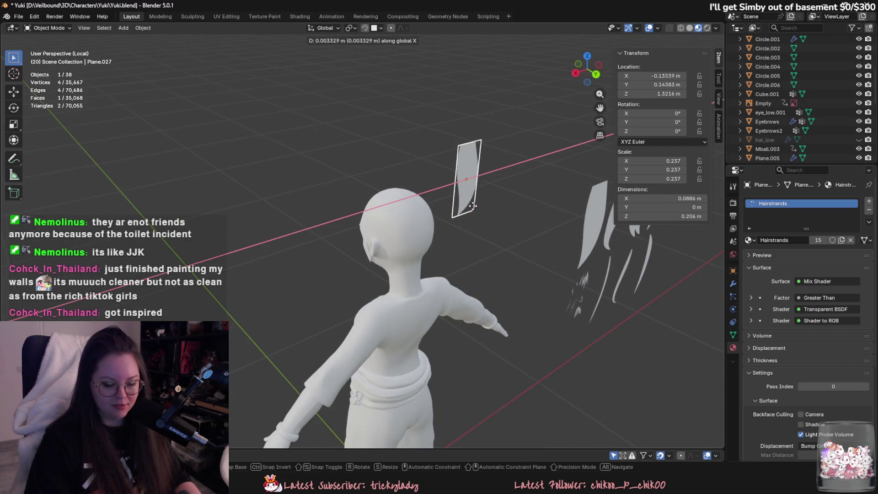
pyautogui.press('z')
pyautogui.click(509, 267)
# Undo the hair-card edits, save Yuki.blend, and switch to the 5'1" conversion in Chrome
pyautogui.moveTo(509, 267)
pyautogui.mouseDown(button='middle')
pyautogui.moveTo(560, 265)
pyautogui.moveTo(454, 213)
pyautogui.moveTo(485, 219)
pyautogui.moveTo(447, 240)
pyautogui.moveTo(455, 237)
pyautogui.mouseUp(button='middle')
pyautogui.press('Tab')
pyautogui.hotkey('ctrl', 'z')
pyautogui.hotkey('ctrl', 'z')
pyautogui.hotkey('ctrl', 'z')
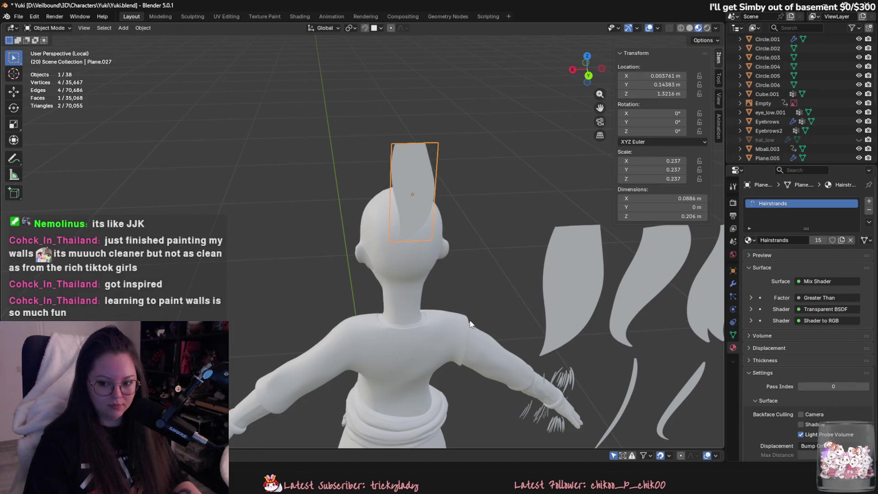
pyautogui.moveTo(438, 311)
pyautogui.mouseDown(button='middle')
pyautogui.moveTo(468, 298)
pyautogui.moveTo(448, 316)
pyautogui.moveTo(397, 322)
pyautogui.moveTo(477, 333)
pyautogui.mouseUp(button='middle')
pyautogui.hotkey('ctrl', 'z')
pyautogui.hotkey('ctrl', 's')
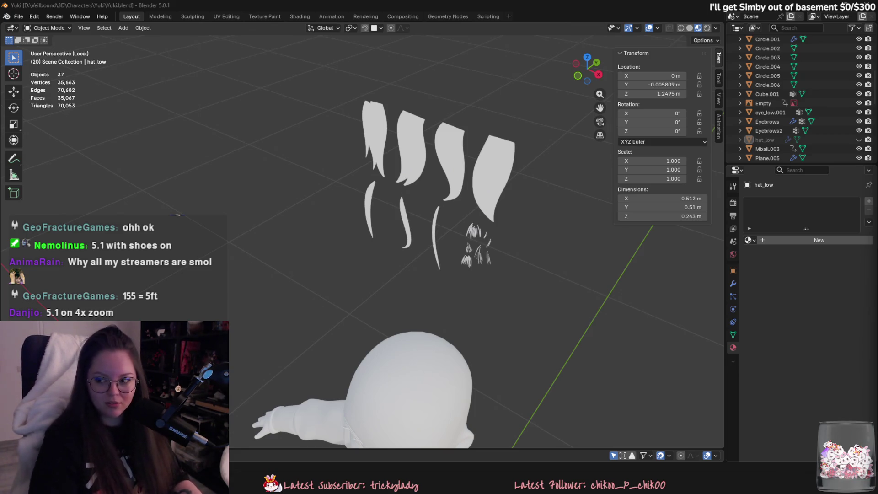
pyautogui.hotkey('alt', 'Tab')
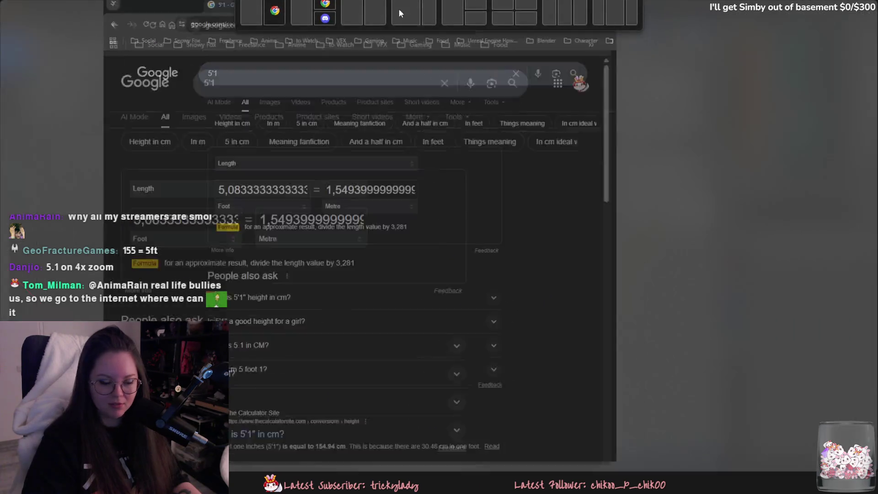
pyautogui.moveTo(116, 198); pyautogui.dragTo(137, 197)
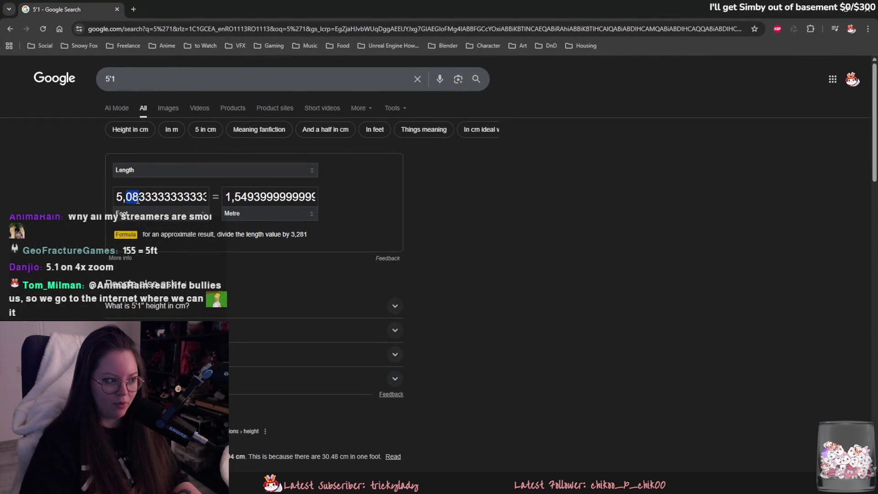
pyautogui.click(231, 192)
pyautogui.moveTo(231, 193); pyautogui.dragTo(315, 196)
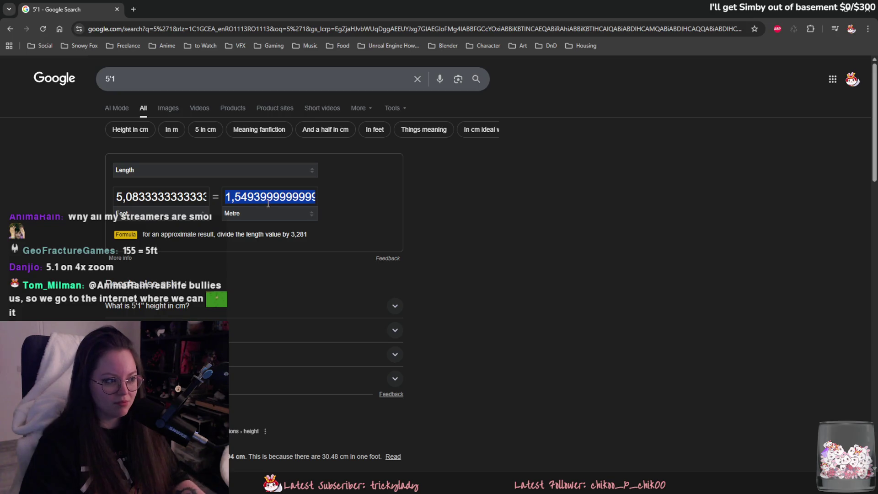
pyautogui.click(267, 200)
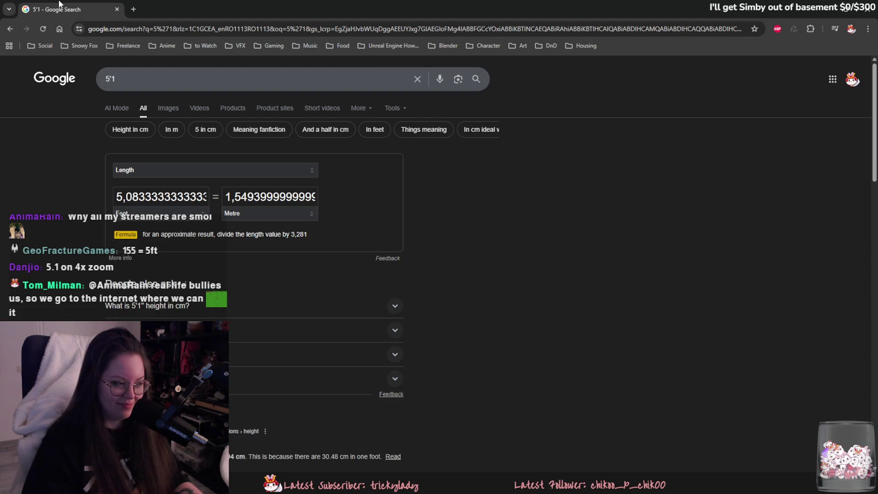
pyautogui.hotkey('alt', 'Tab')
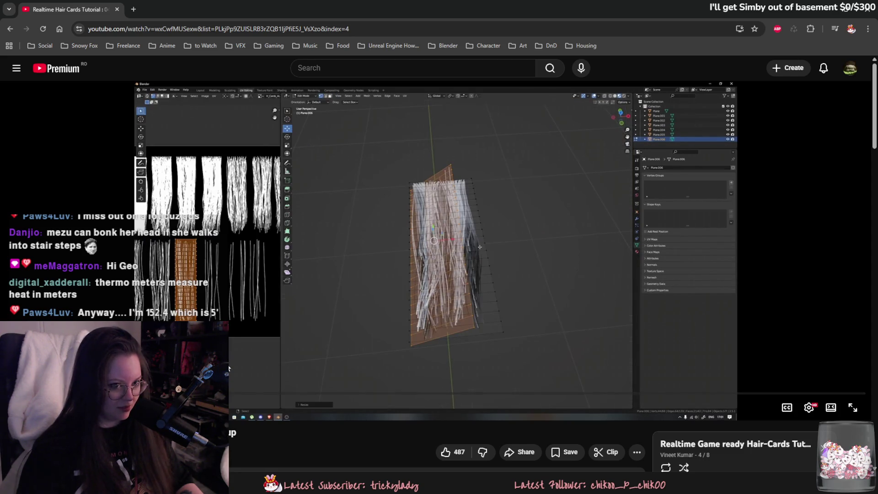
# Resume playing the realtime hair-cards tutorial video
pyautogui.click(241, 342)
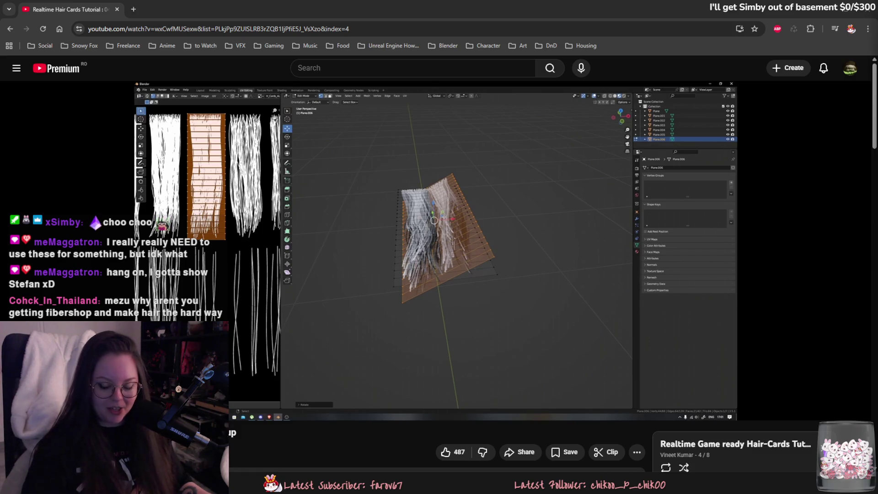
# Play the tutorial on to the textured card in 3D, then pause it
pyautogui.click(464, 240)
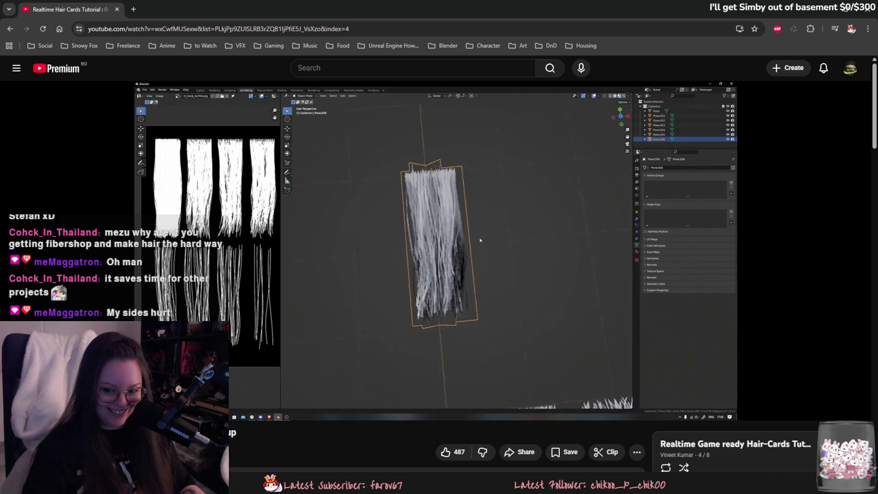
pyautogui.press('space')
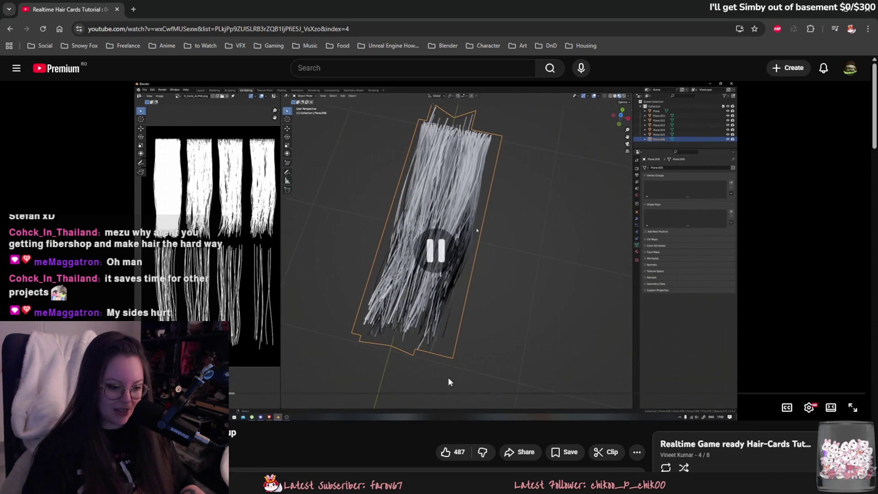
# Close the Tree_Pine_Asian project window and confirm the close dialog
pyautogui.moveTo(531, 449)
pyautogui.click(590, 413)
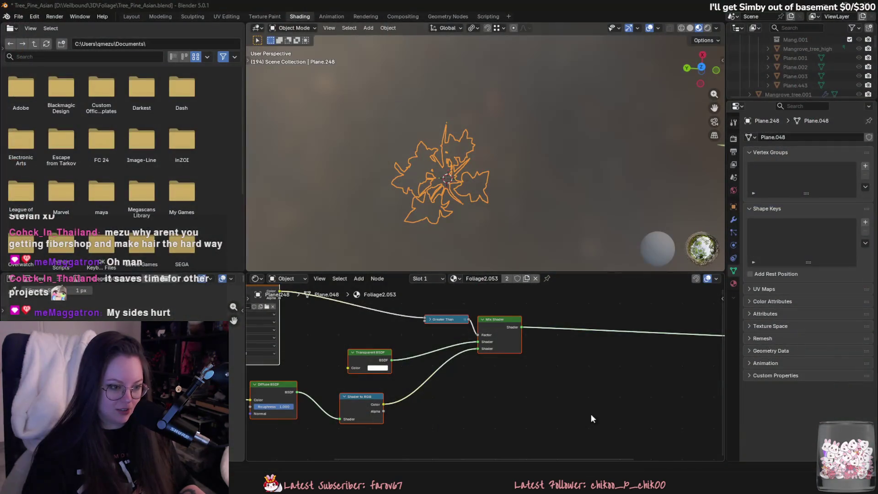
pyautogui.click(872, 5)
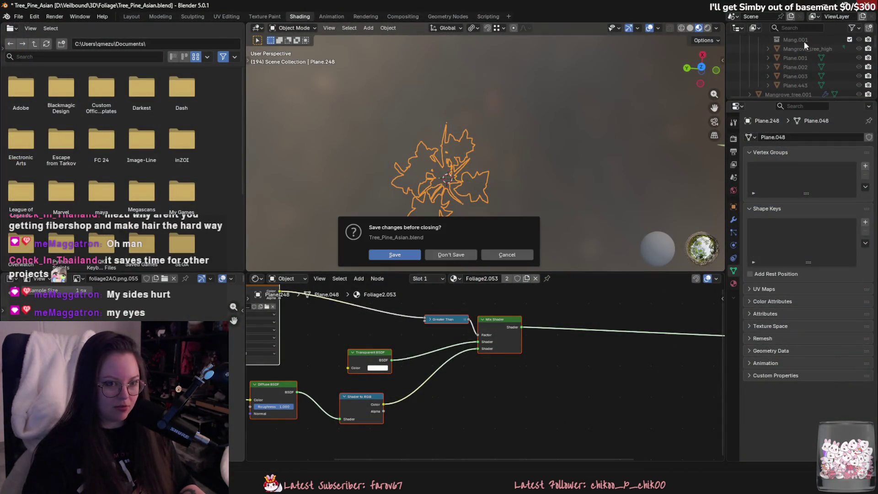
pyautogui.click(455, 253)
# Switch to Yuki.blend, box-select the hair cards to inspect them, and save the file
pyautogui.hotkey('alt', 'Tab')
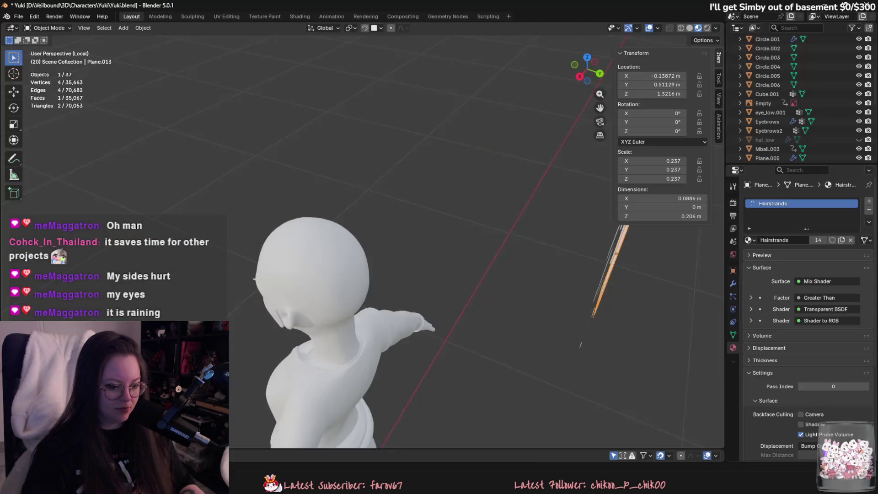
pyautogui.moveTo(462, 263)
pyautogui.mouseDown(button='middle')
pyautogui.moveTo(471, 275)
pyautogui.moveTo(400, 273)
pyautogui.moveTo(302, 116)
pyautogui.moveTo(389, 233)
pyautogui.moveTo(397, 300)
pyautogui.mouseUp(button='middle')
pyautogui.moveTo(279, 177); pyautogui.dragTo(486, 280)
pyautogui.click(504, 251)
pyautogui.scroll(4, 505, 237)
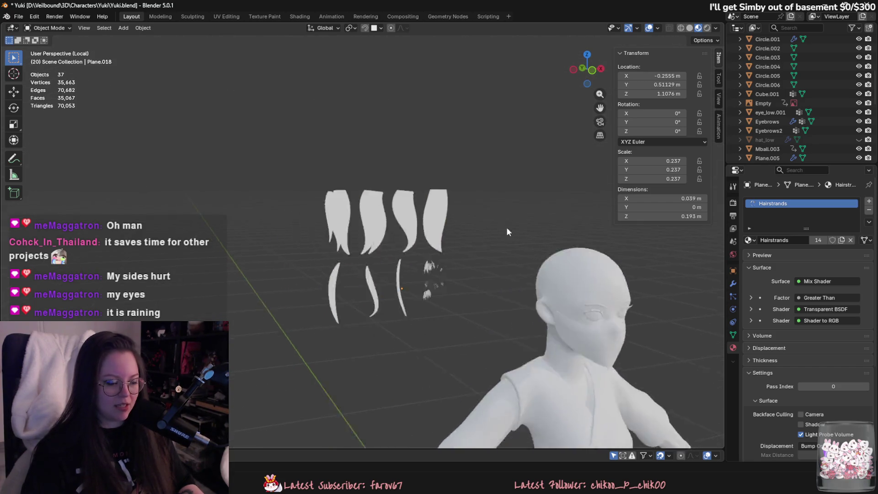
pyautogui.hotkey('ctrl', 's')
pyautogui.click(19, 16)
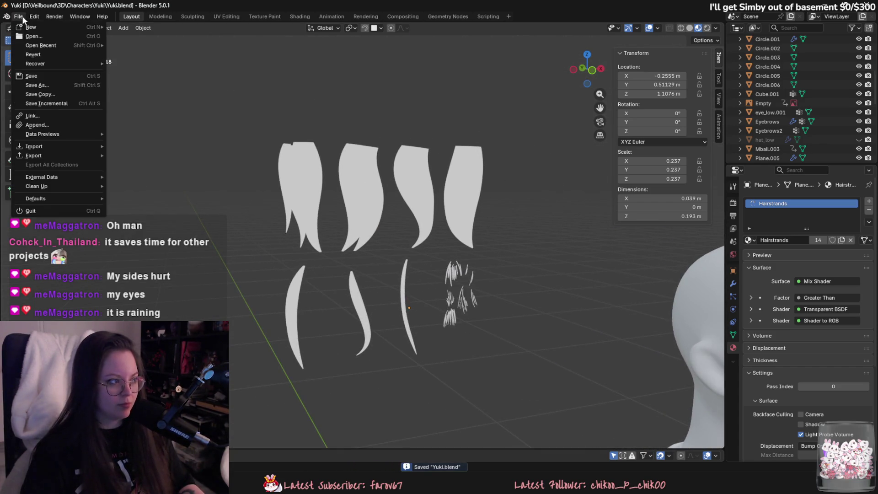
# Open Hairstrands.blend from recent files and hide the plane covering the strand sheet
pyautogui.moveTo(32, 50)
pyautogui.click(158, 54)
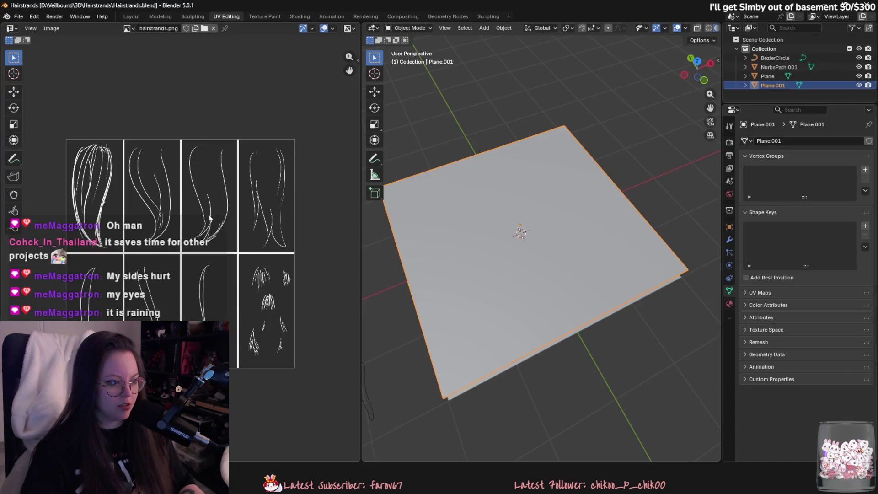
pyautogui.moveTo(457, 197)
pyautogui.mouseDown(button='middle')
pyautogui.moveTo(526, 261)
pyautogui.moveTo(665, 167)
pyautogui.mouseUp(button='middle')
pyautogui.press('h')
pyautogui.moveTo(577, 213)
pyautogui.mouseDown(button='middle')
pyautogui.moveTo(569, 166)
pyautogui.moveTo(444, 221)
pyautogui.mouseUp(button='middle')
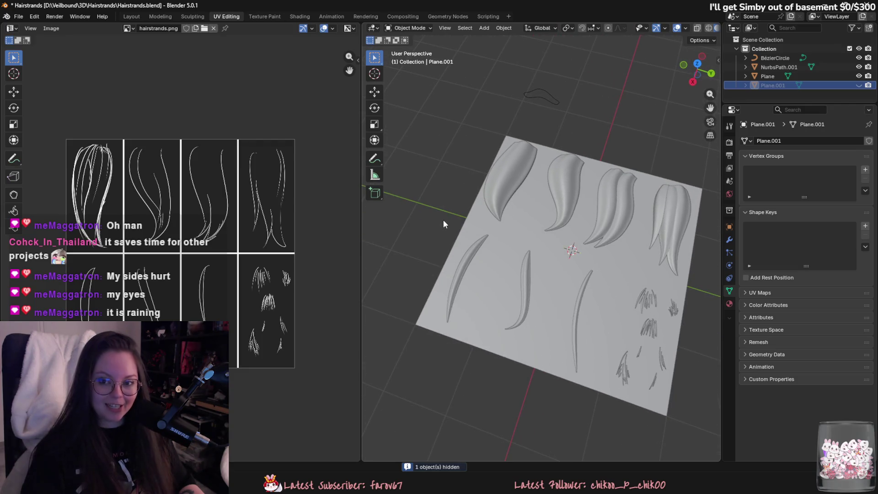
pyautogui.moveTo(384, 194); pyautogui.dragTo(544, 206, button='middle')
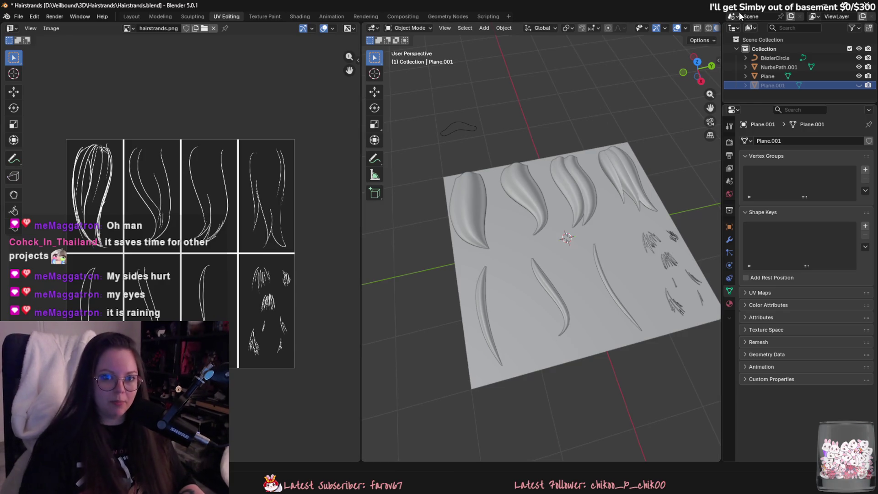
# Reopen Yuki.blend from the recent files list
pyautogui.click(18, 16)
pyautogui.moveTo(69, 48)
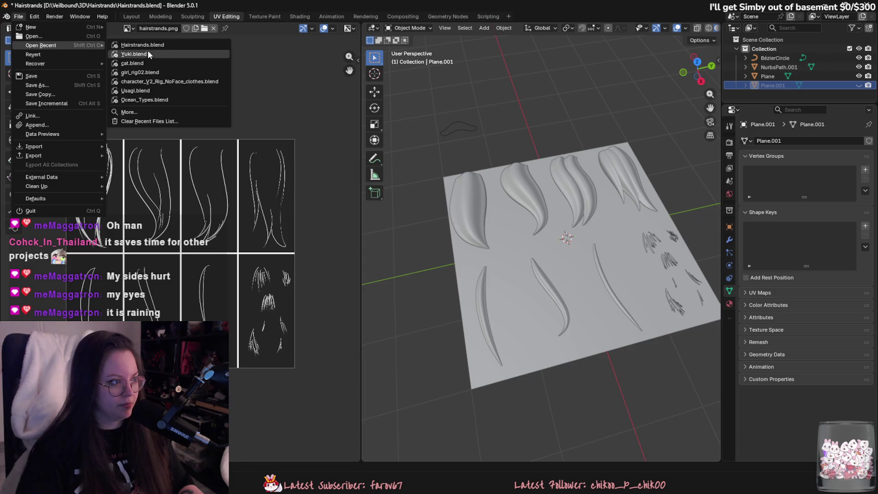
pyautogui.click(147, 52)
# Load Yuki.blend without saving and select the second and fourth big hair cards
pyautogui.click(457, 257)
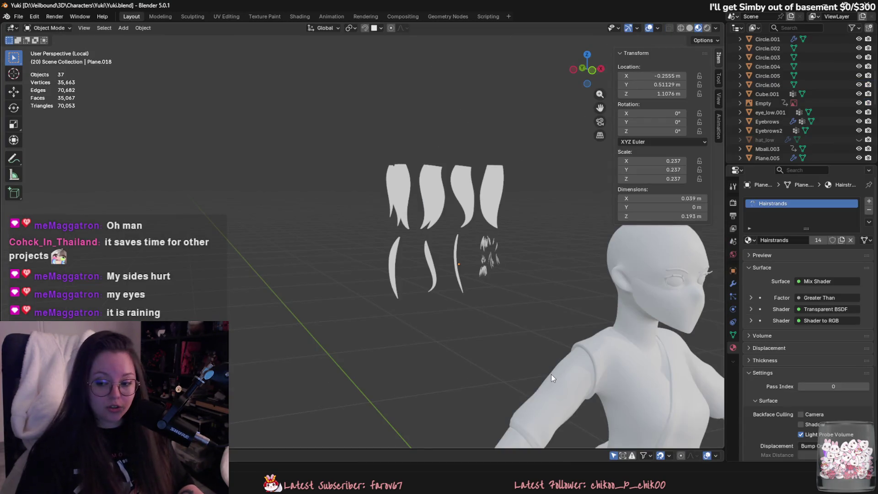
pyautogui.moveTo(550, 374)
pyautogui.mouseDown(button='middle')
pyautogui.moveTo(509, 358)
pyautogui.moveTo(471, 359)
pyautogui.mouseUp(button='middle')
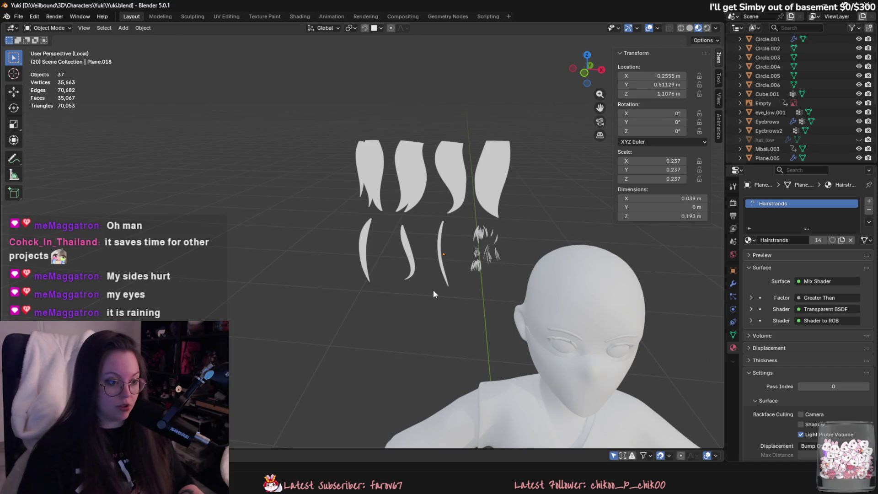
pyautogui.click(482, 245)
pyautogui.click(437, 270)
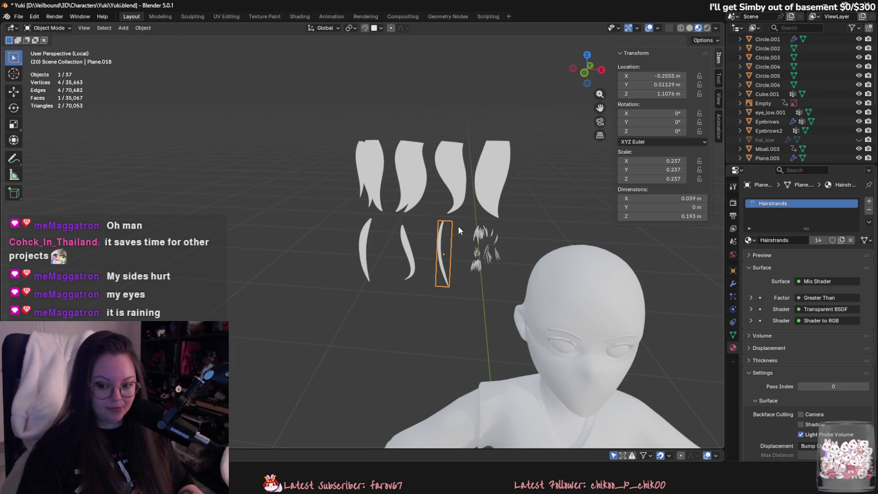
pyautogui.keyDown('shift'); pyautogui.moveTo(458, 225); pyautogui.dragTo(496, 243, button='middle'); pyautogui.keyUp('shift')
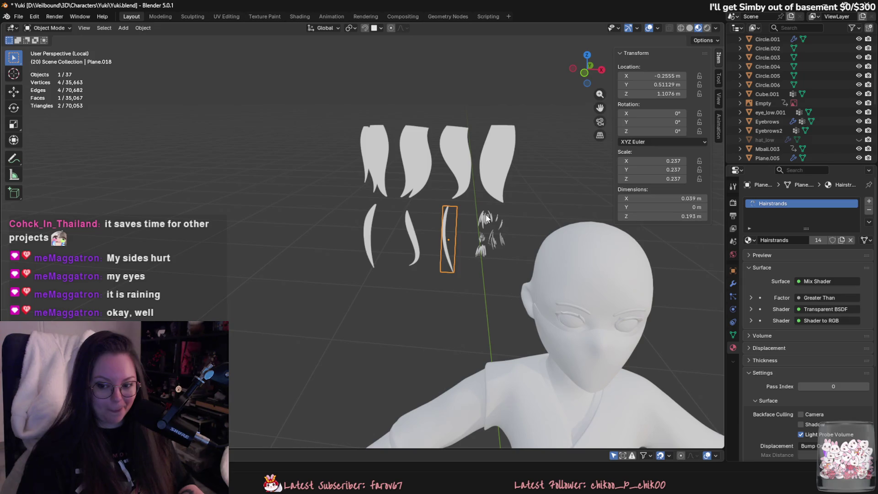
pyautogui.click(413, 144)
pyautogui.click(506, 156)
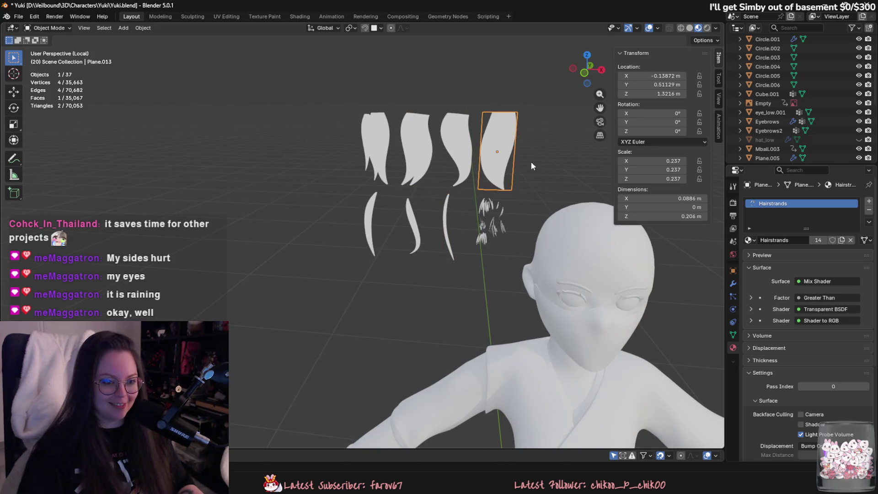
pyautogui.moveTo(531, 161)
pyautogui.mouseDown(button='middle')
pyautogui.moveTo(557, 224)
pyautogui.moveTo(547, 250)
pyautogui.mouseUp(button='middle')
pyautogui.scroll(4, 471, 263)
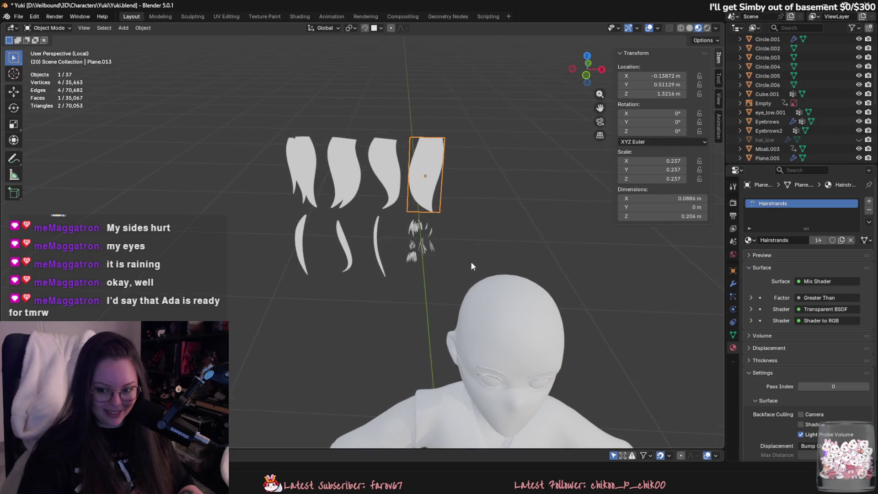
pyautogui.scroll(-4, 476, 268)
pyautogui.moveTo(506, 268)
pyautogui.mouseDown(button='middle')
pyautogui.moveTo(523, 241)
pyautogui.moveTo(557, 231)
pyautogui.mouseUp(button='middle')
# Duplicate the fourth big hair card and slide the copy along X beside the head
pyautogui.hotkey('shift', 'd')
pyautogui.press('x')
pyautogui.press('y')
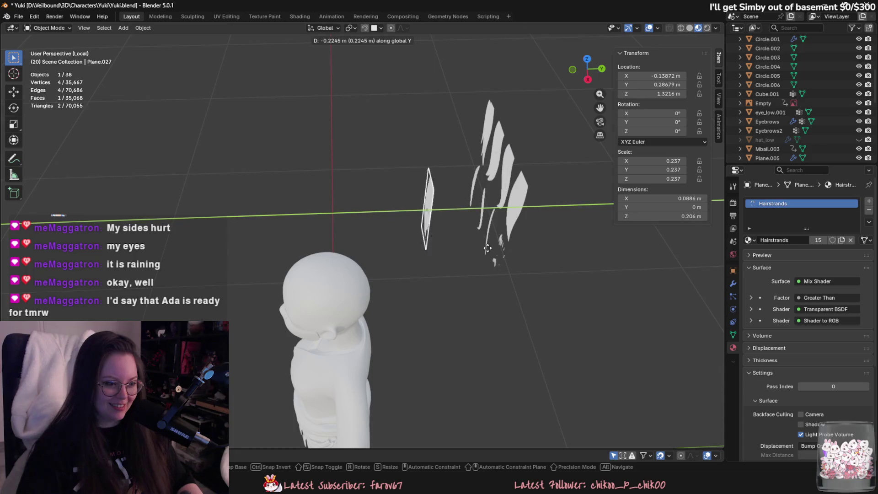
pyautogui.click(437, 254)
pyautogui.press('g')
pyautogui.press('z')
pyautogui.press('x')
pyautogui.click(430, 286)
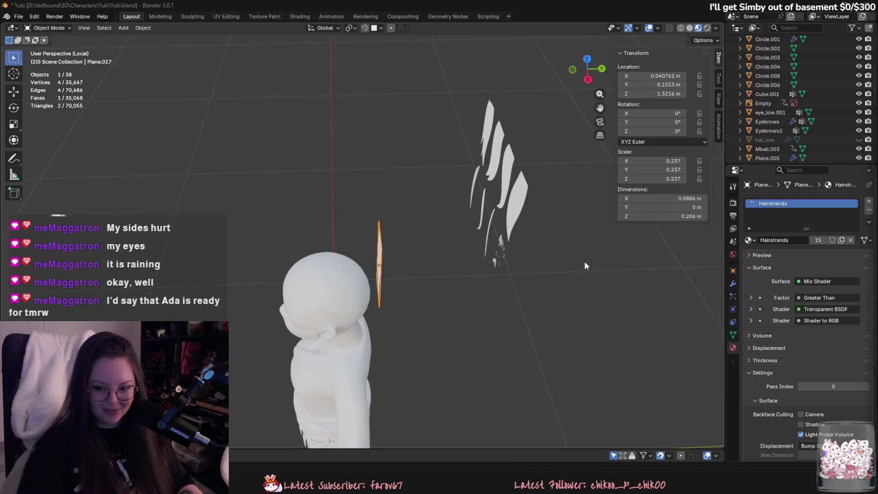
# Lower the copied card along Z and centre it along X on the back of the head
pyautogui.moveTo(585, 266); pyautogui.dragTo(374, 248, button='middle')
pyautogui.scroll(4, 548, 240)
pyautogui.moveTo(547, 240); pyautogui.dragTo(398, 250, button='middle')
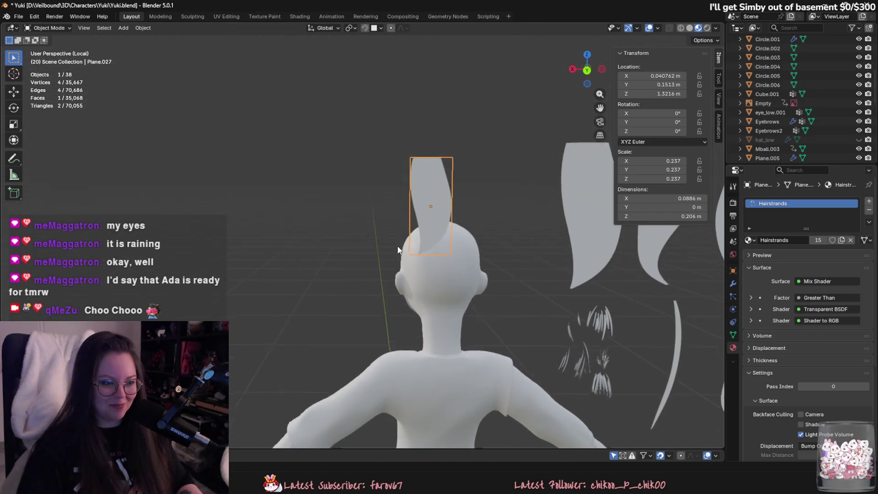
pyautogui.press('g')
pyautogui.press('z')
pyautogui.click(462, 312)
pyautogui.press('g')
pyautogui.press('x')
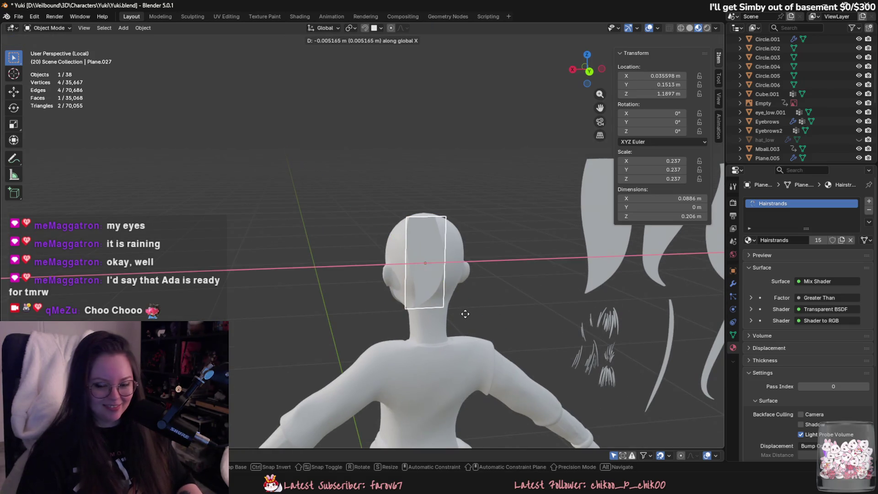
pyautogui.click(484, 313)
pyautogui.moveTo(483, 314)
pyautogui.mouseDown(button='middle')
pyautogui.moveTo(555, 335)
pyautogui.moveTo(526, 366)
pyautogui.mouseUp(button='middle')
pyautogui.moveTo(382, 451)
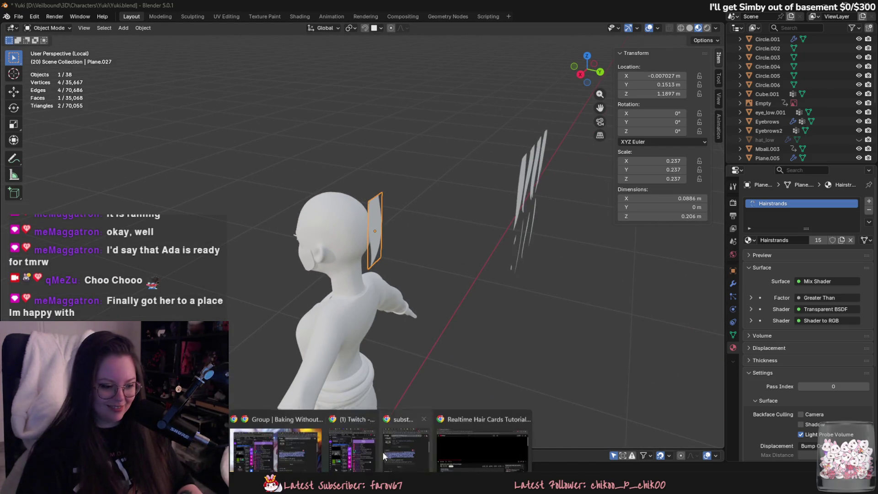
pyautogui.click(459, 431)
# Scrub the hair-cards tutorial back to the curve section, pause, and go fullscreen
pyautogui.click(432, 281)
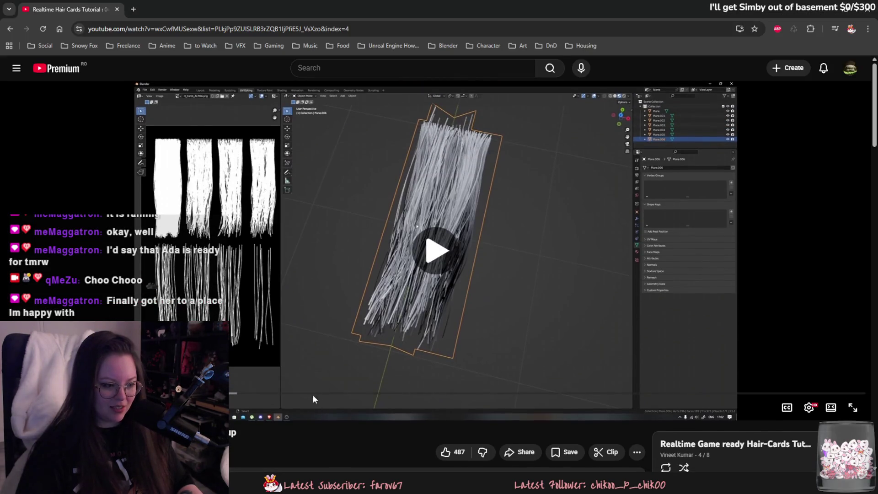
pyautogui.moveTo(313, 393); pyautogui.dragTo(235, 394)
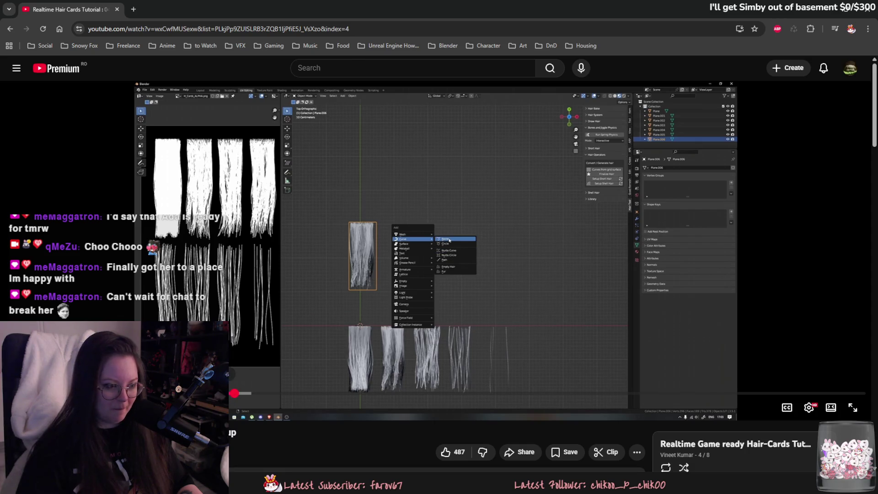
pyautogui.moveTo(235, 394); pyautogui.dragTo(230, 398)
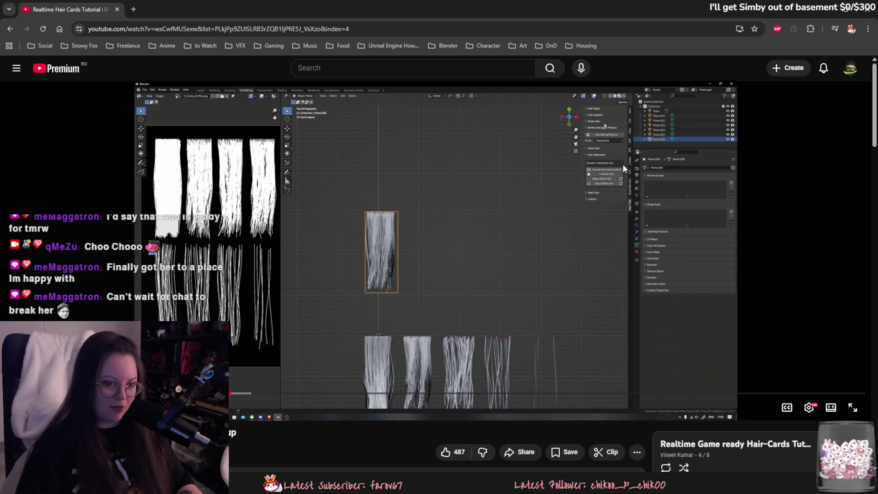
pyautogui.click(612, 188)
pyautogui.doubleClick(610, 187)
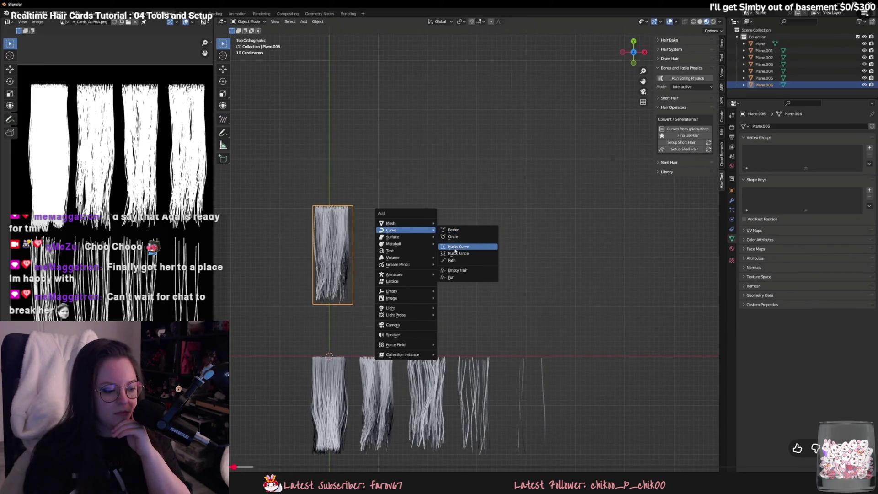
# Skip ahead until the NurbsCurve is added and flattened beside the hair-card planes
pyautogui.press('l')
pyautogui.press('Right')
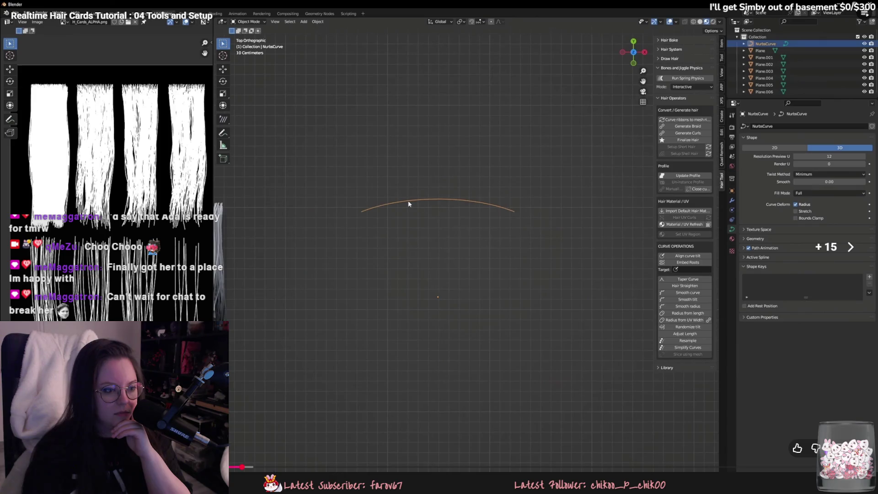
pyautogui.press('Right')
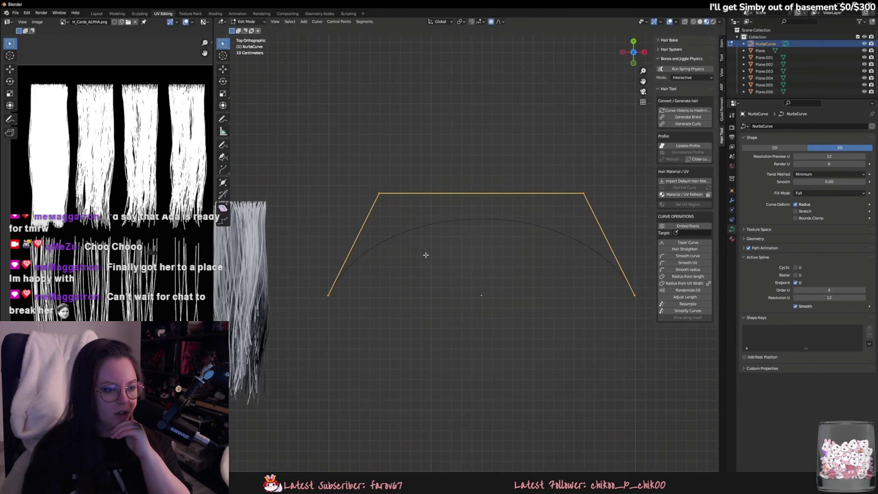
pyautogui.press('Right')
pyautogui.press('Right')
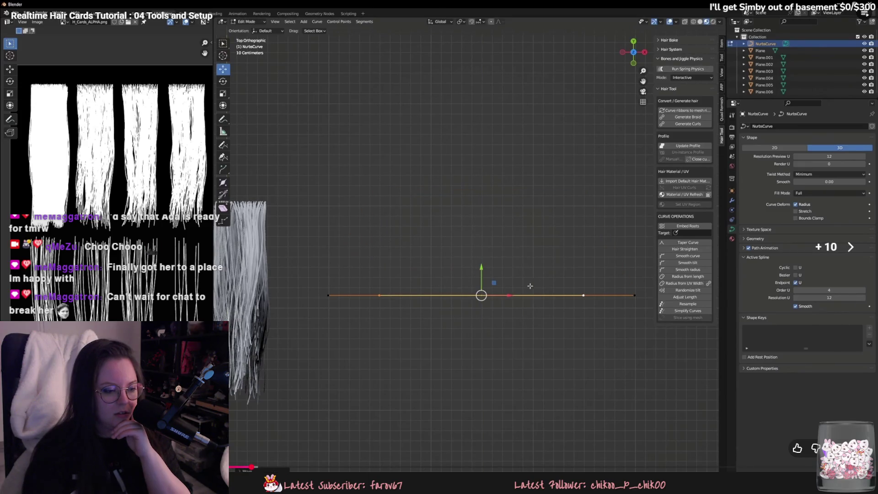
pyautogui.press('Right')
pyautogui.press('Right')
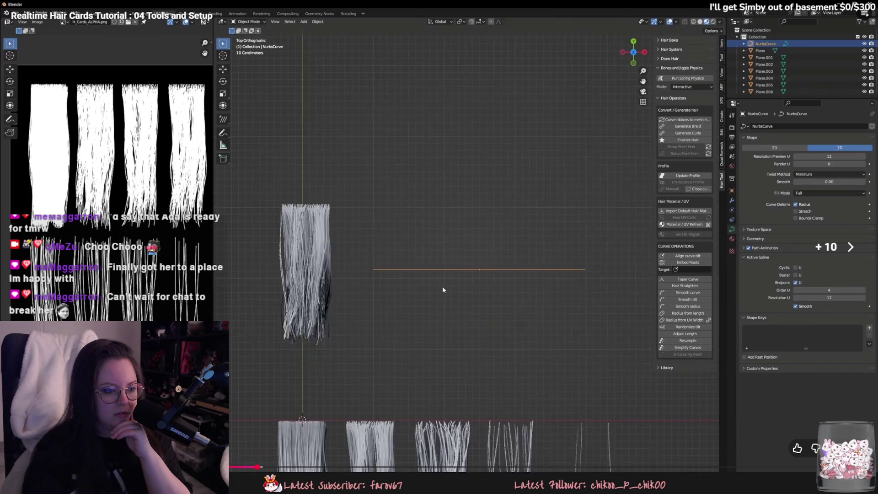
pyautogui.press('Right')
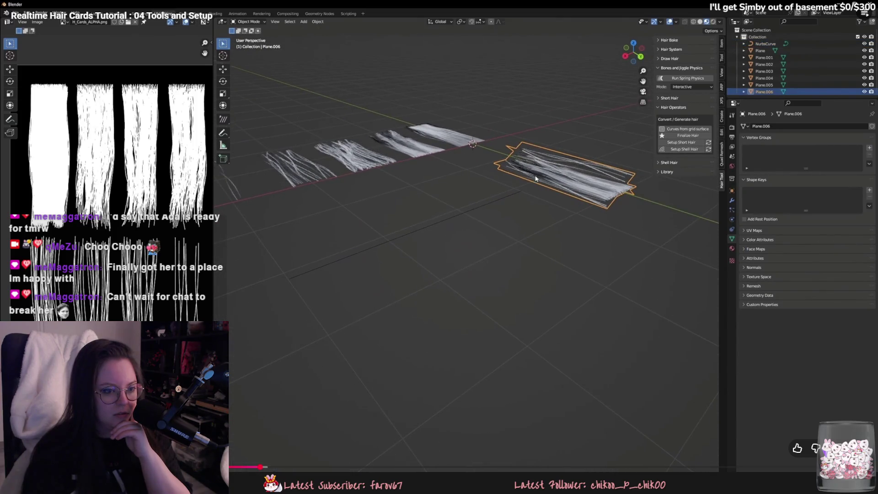
pyautogui.press('Right')
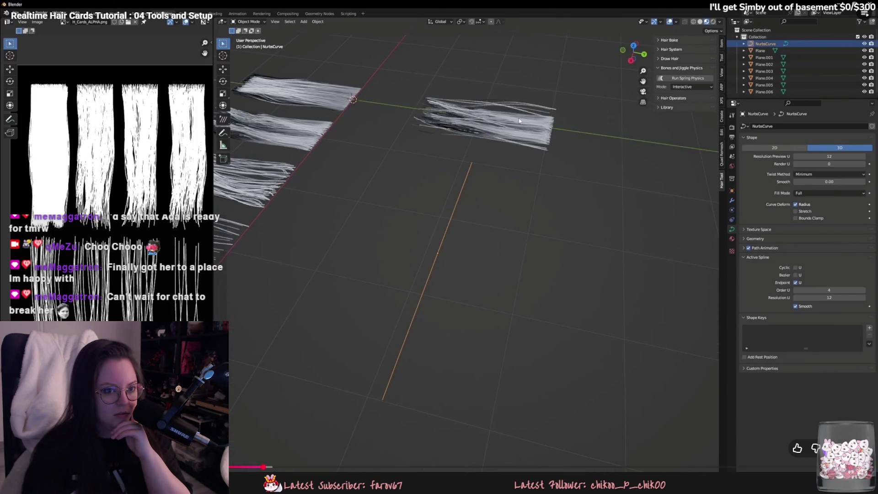
pyautogui.press('Right')
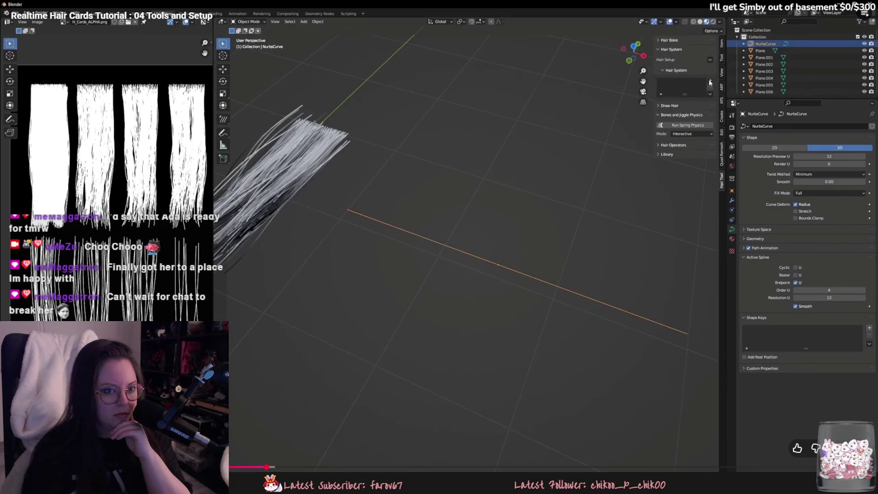